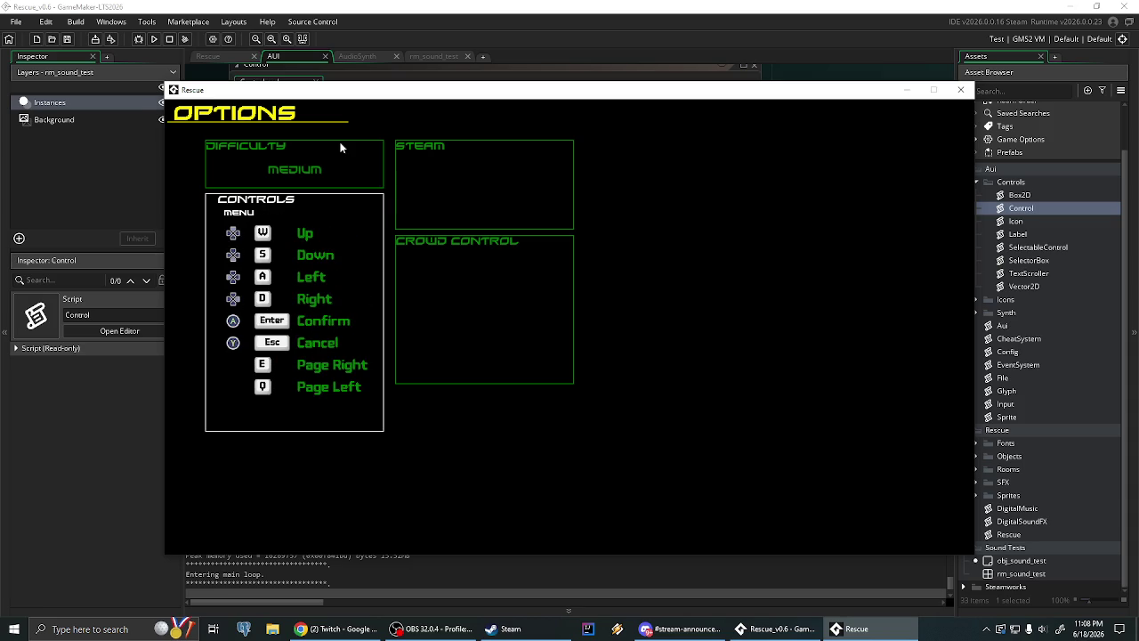
Cycle through Rescue's Options panels to the Controls panel's Menu bindings page
key("d")
key("a")
key("w")
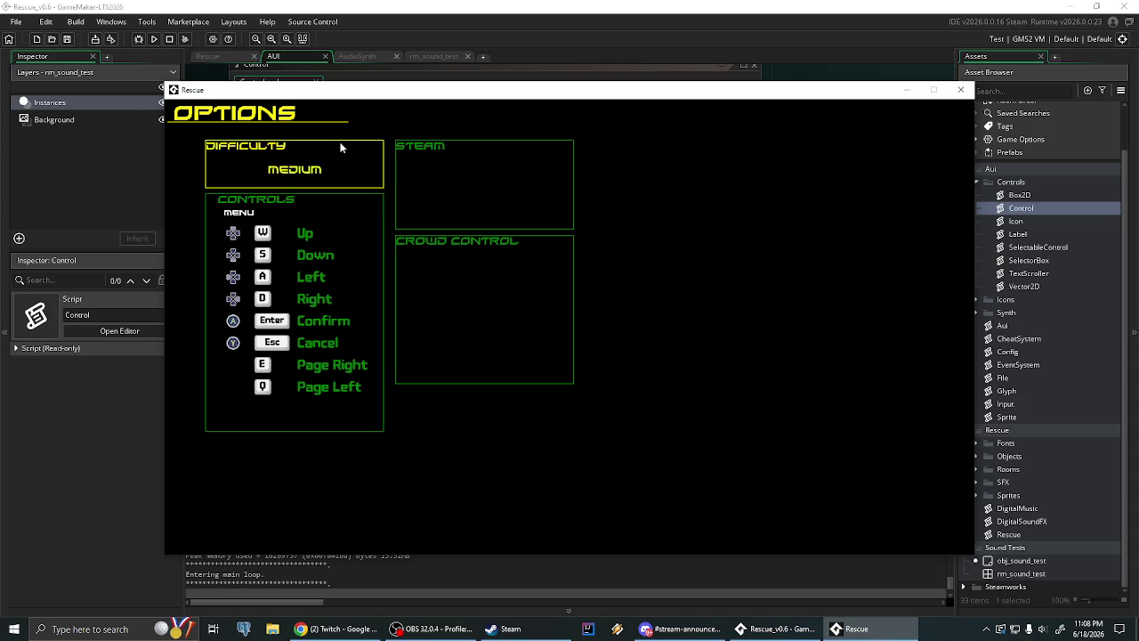
key("d")
key("s")
key("w")
key("a")
key("w")
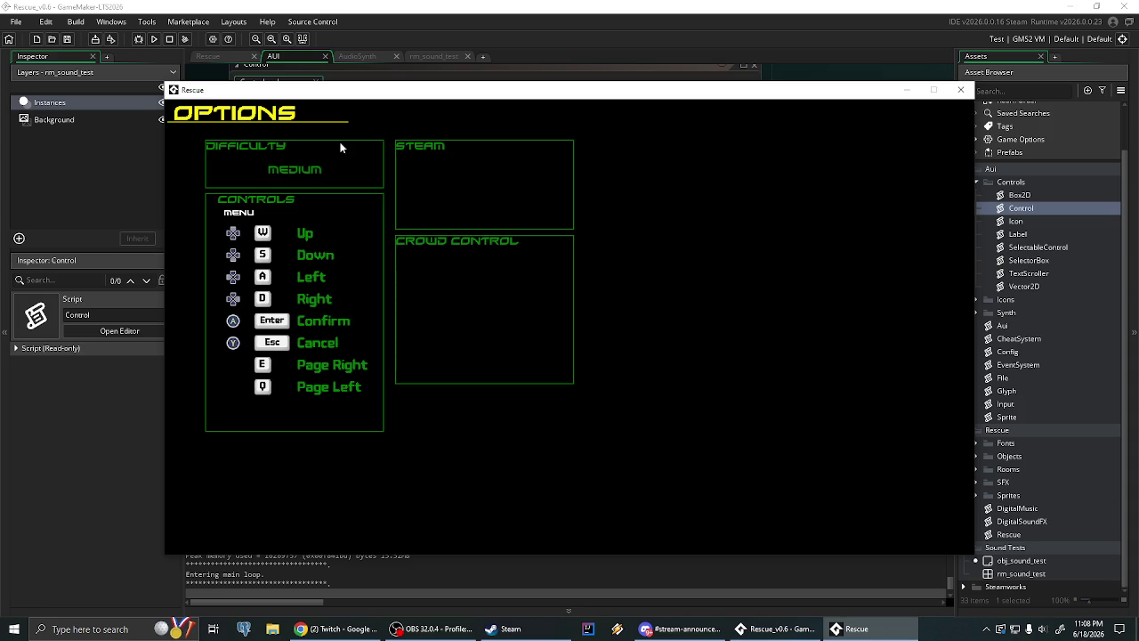
Leave Options for the title, reach the main menu and open the Community submenu
key("Escape")
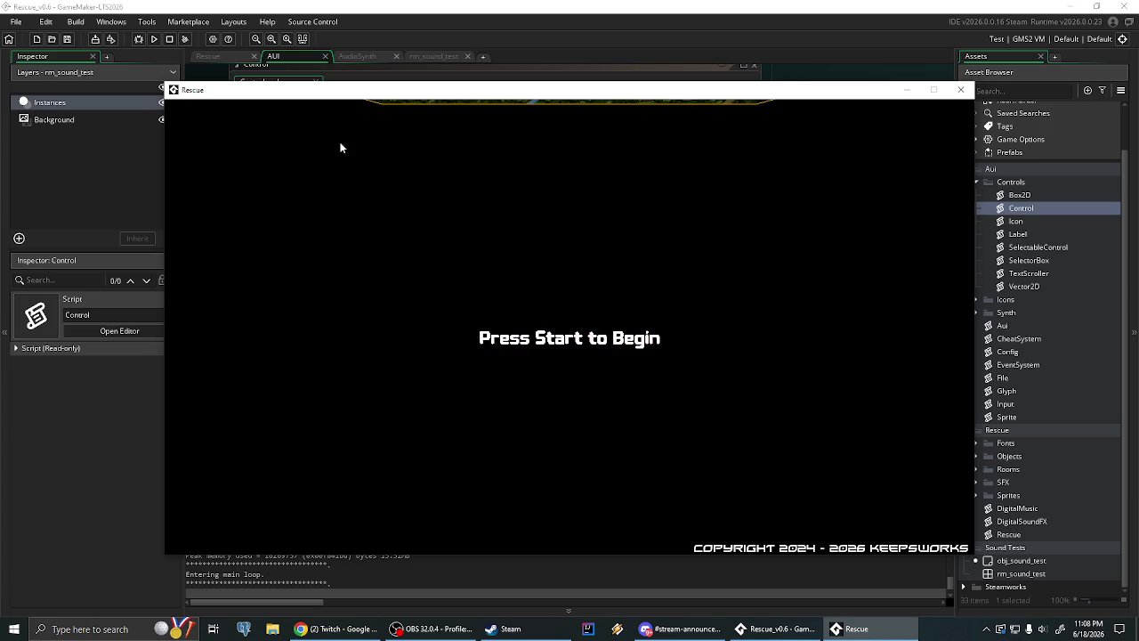
key("Return")
key("s")
key("s")
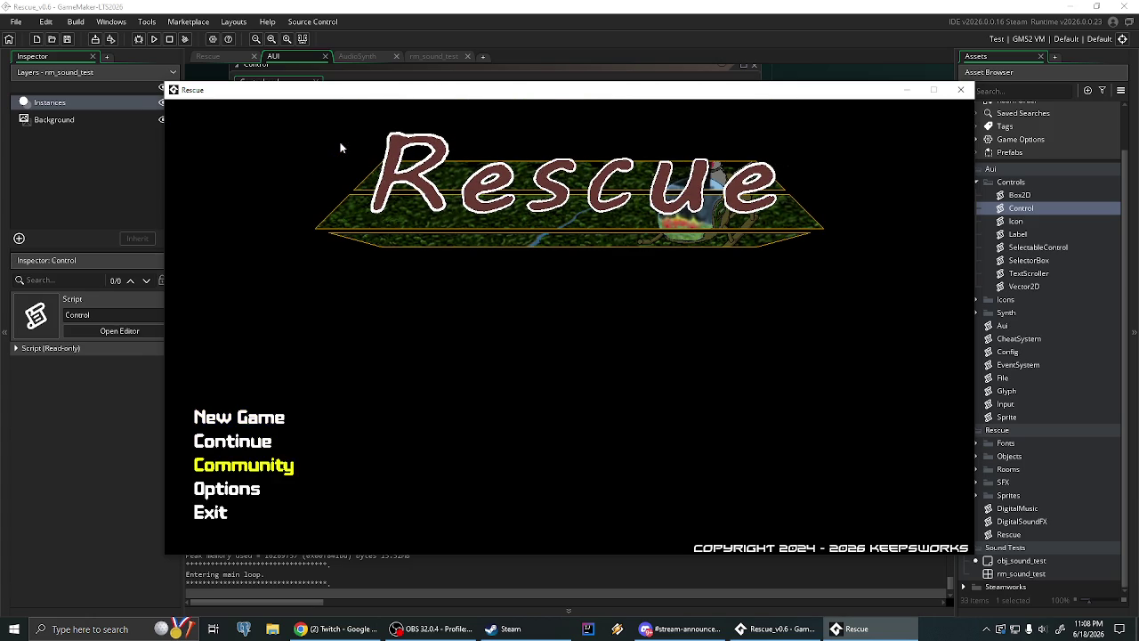
key("s")
key("w")
key("Return")
Browse the Community entries, including Play Levels, then choose Back to the main menu
key("w")
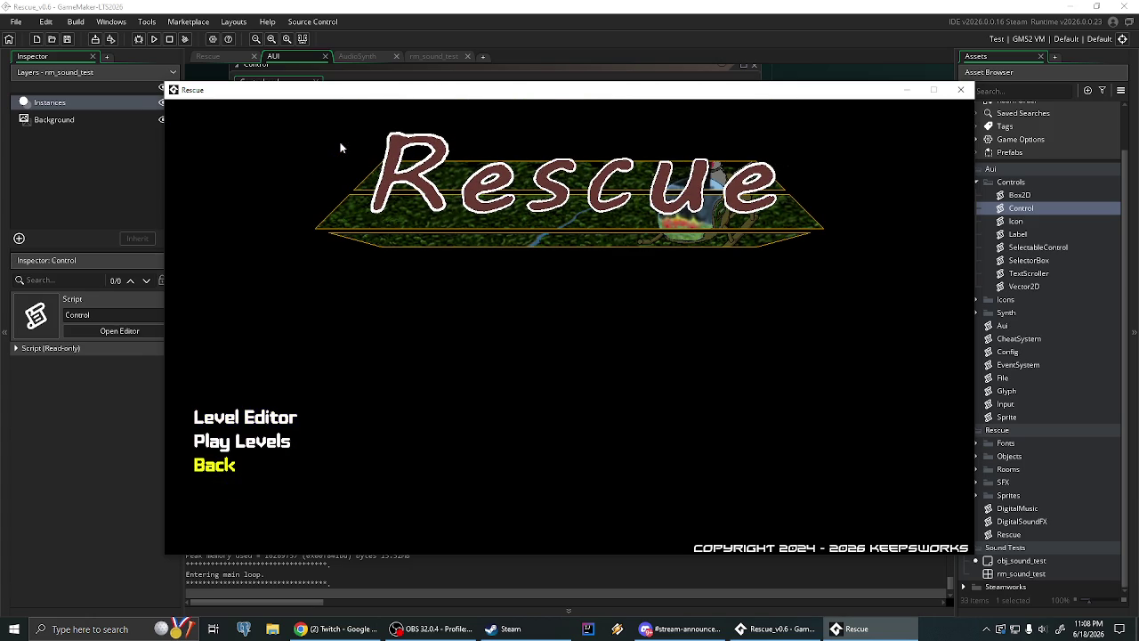
key("w")
key("w")
key("s")
key("s")
key("w")
key("w")
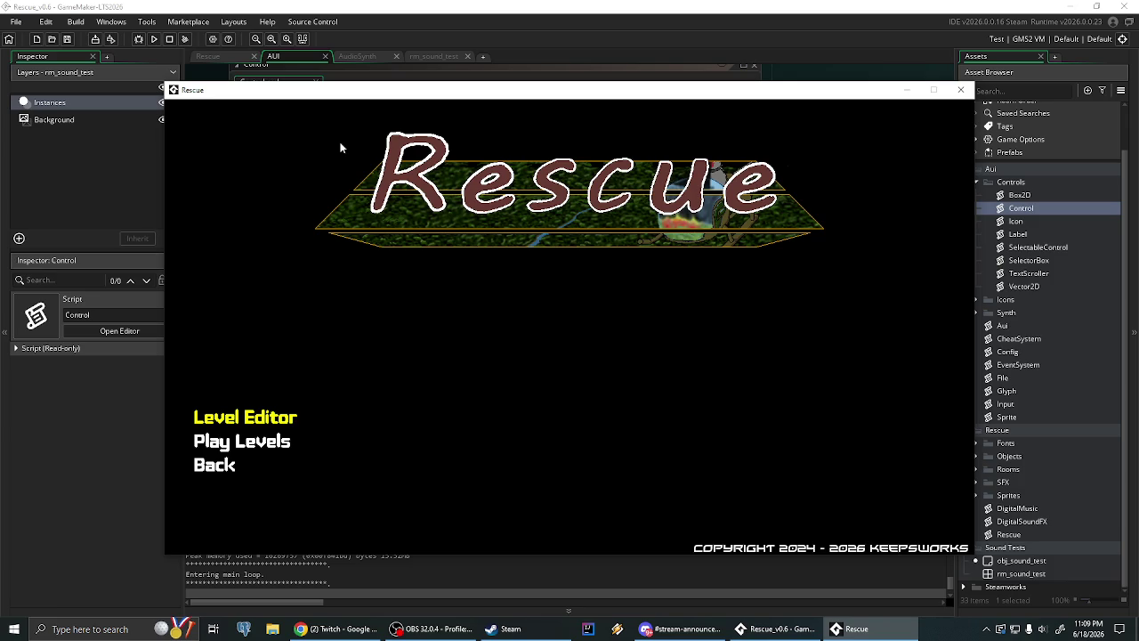
key("Up")
key("Up")
key("Up")
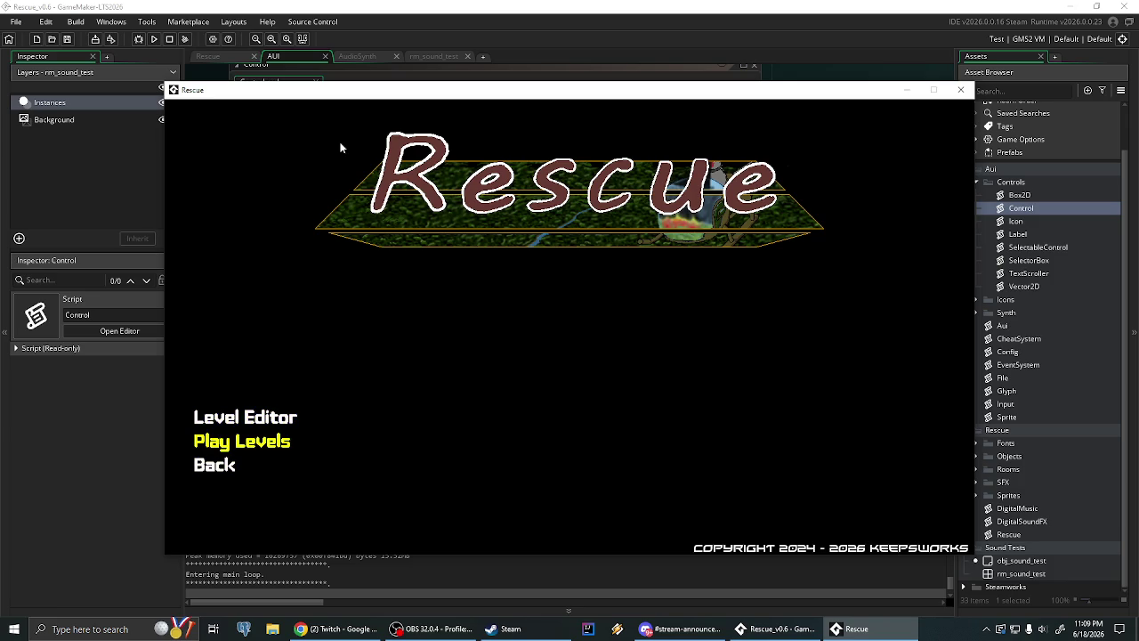
key("Down")
key("Down")
key("Return")
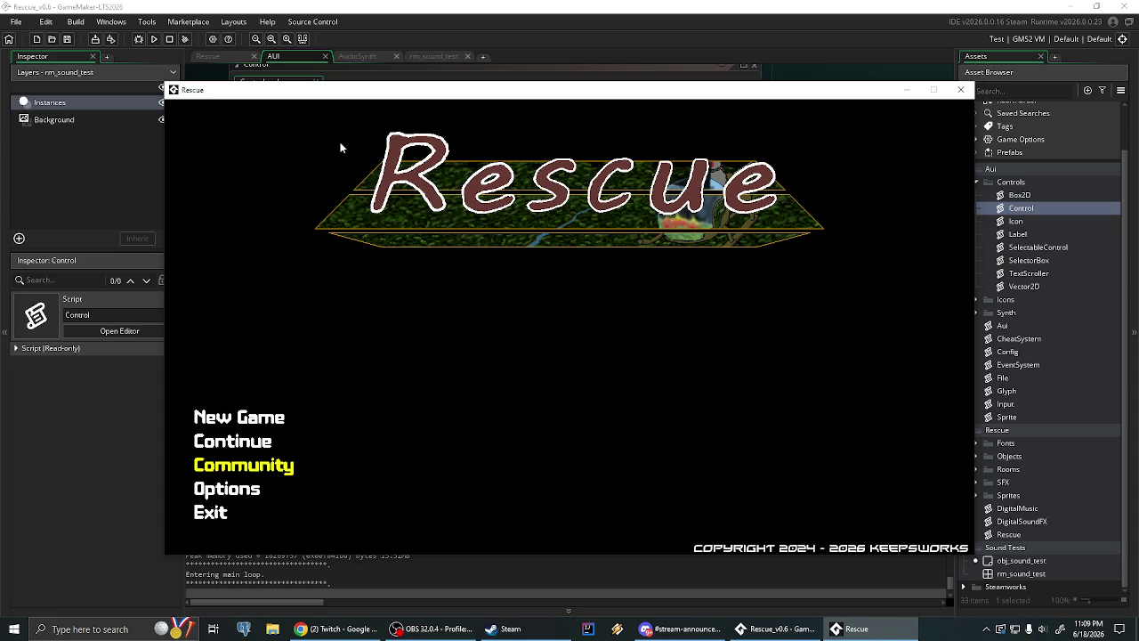
Browse the main menu entries and start a New Game
key("Down")
key("Down")
key("Up")
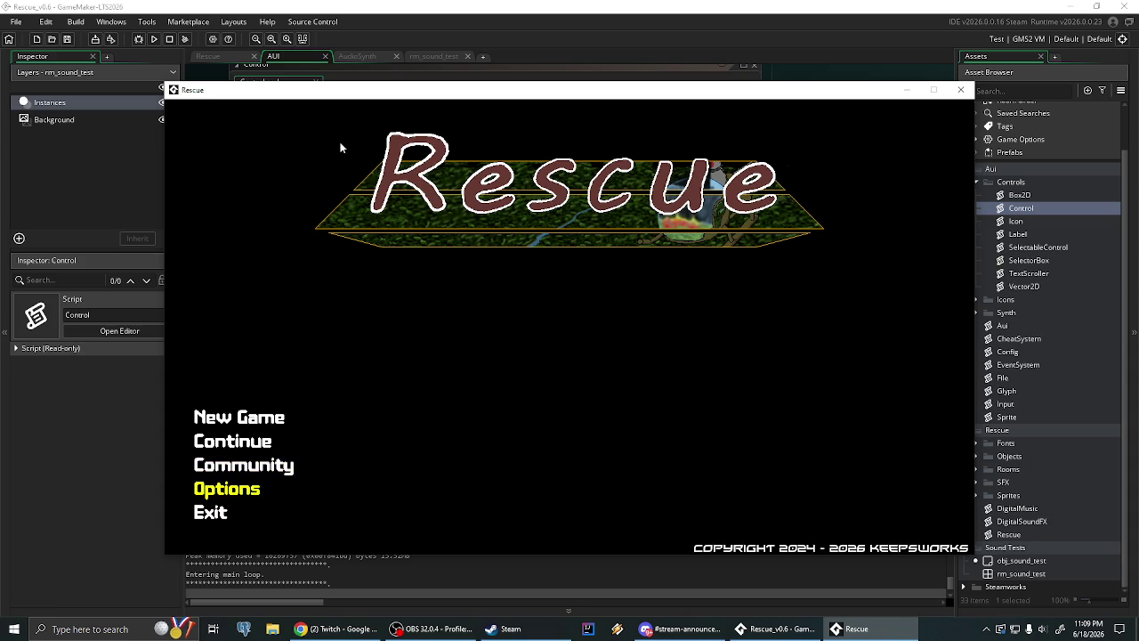
key("Down")
key("Up")
key("Up")
key("Up")
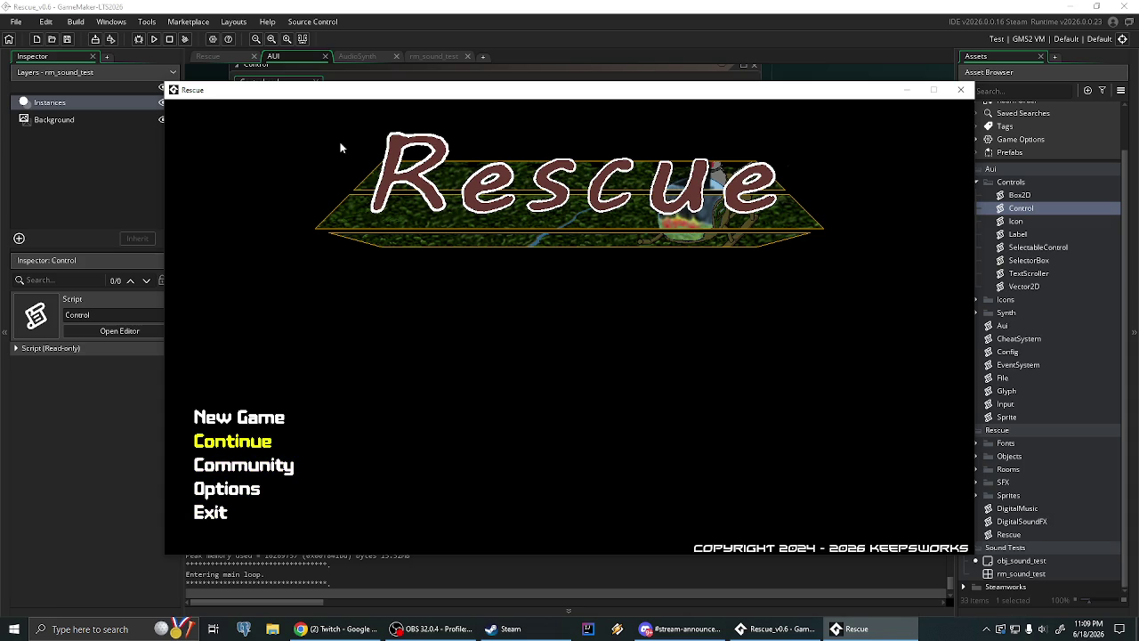
key("Down")
key("Down")
key("Up")
key("Up")
key("Down")
key("Down")
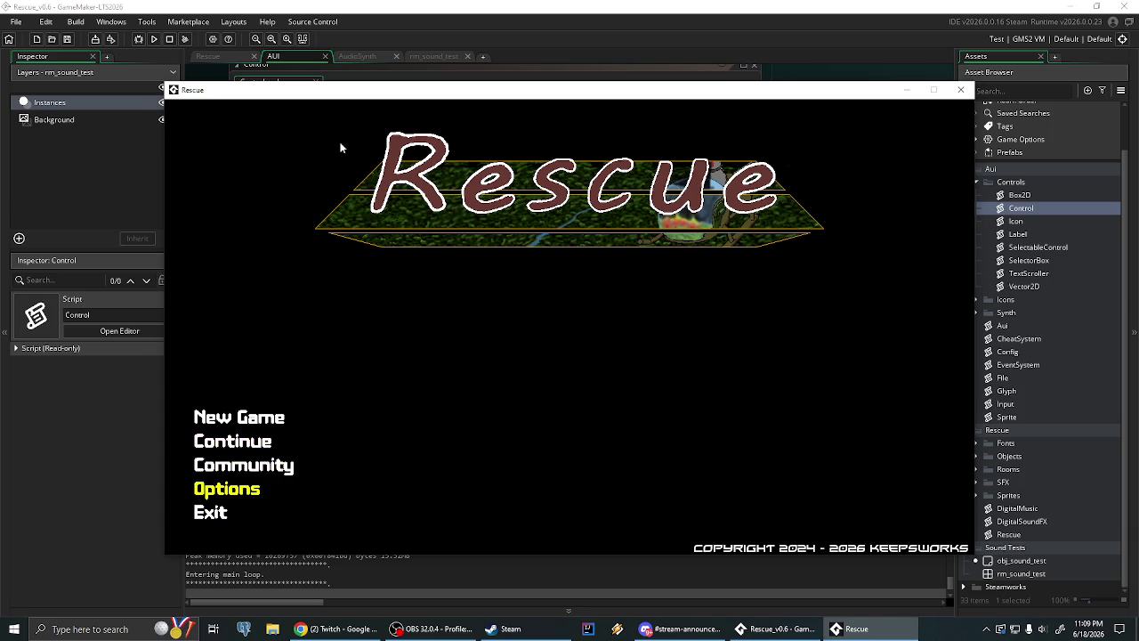
key("Up")
key("Up")
key("Up")
key("Return")
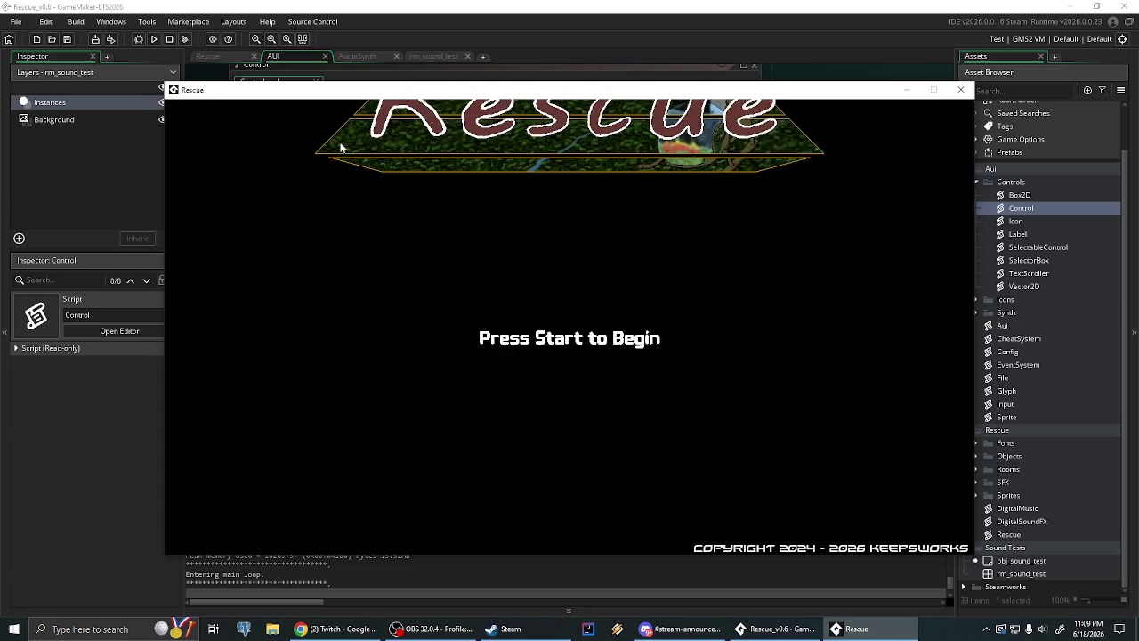
Return to the main menu and choose Exit to quit back to GameMaker
key("Return")
key("Down")
key("Down")
key("Down")
key("Down")
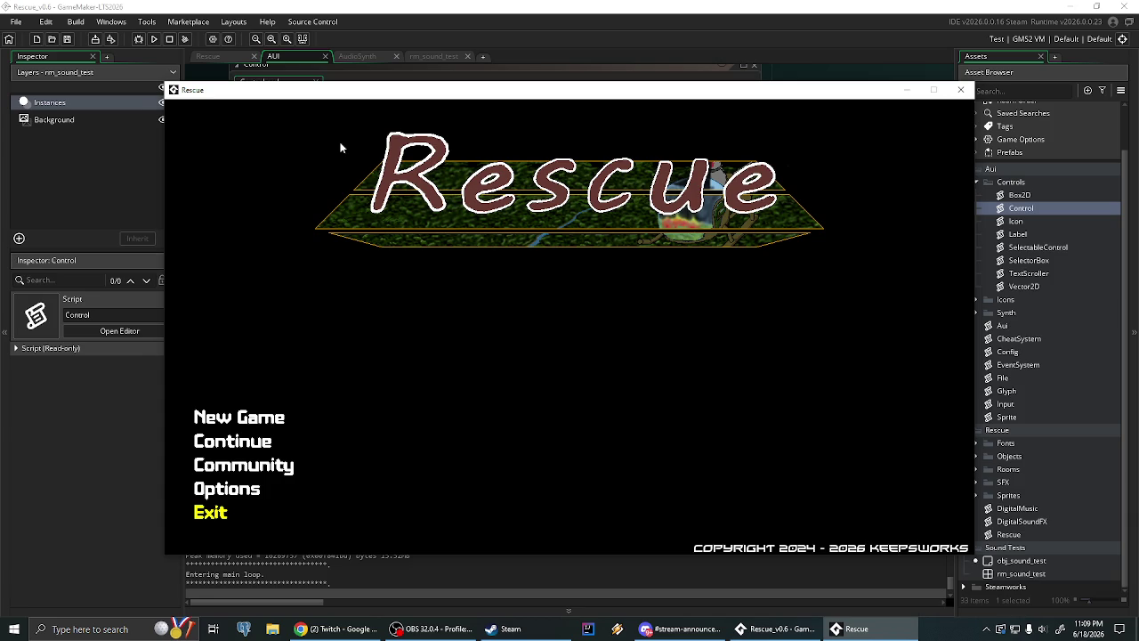
key("Return")
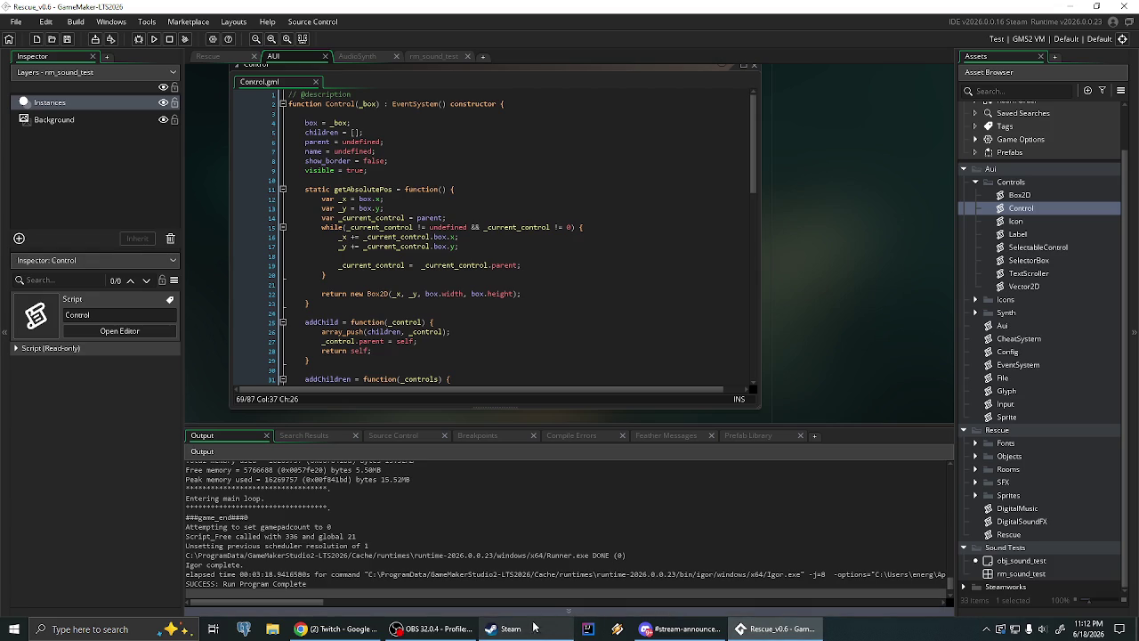
Open Discord from the tray overflow, dismissing the Settings window opened by mistake
left_click(987, 629)
left_click(985, 581)
left_click(962, 605)
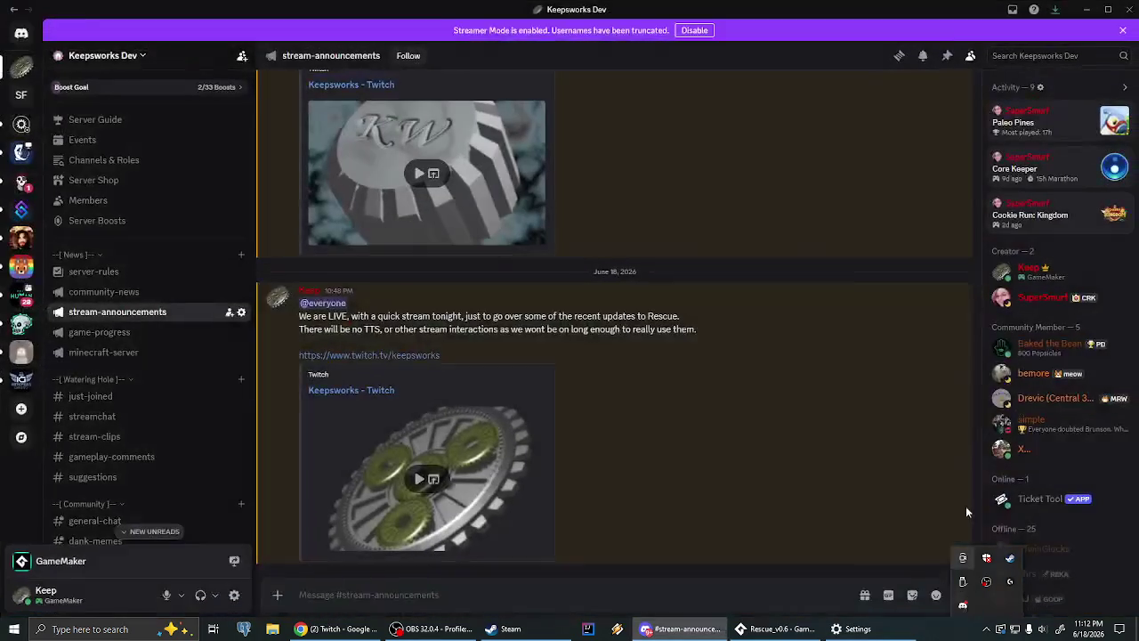
left_click(1086, 9)
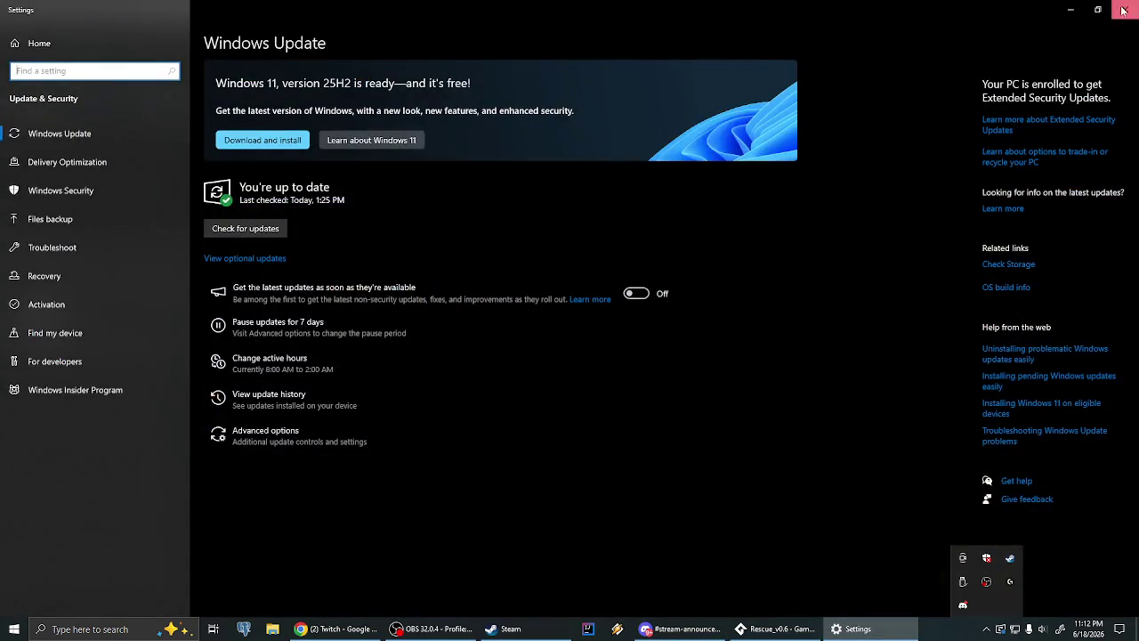
left_click(1098, 12)
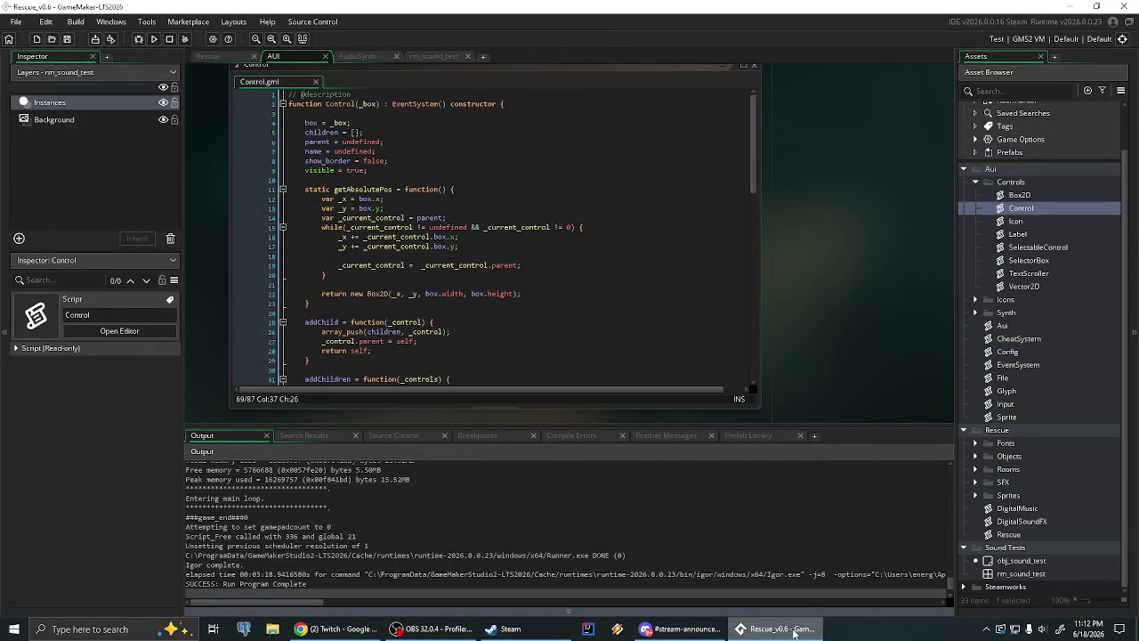
left_click(986, 628)
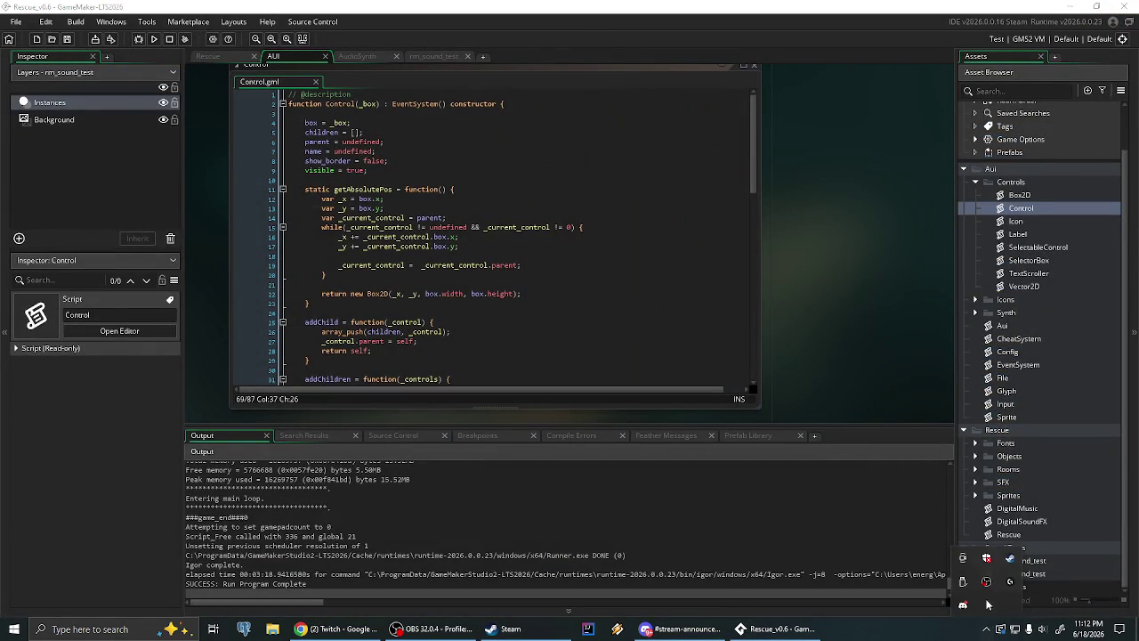
left_click(966, 604)
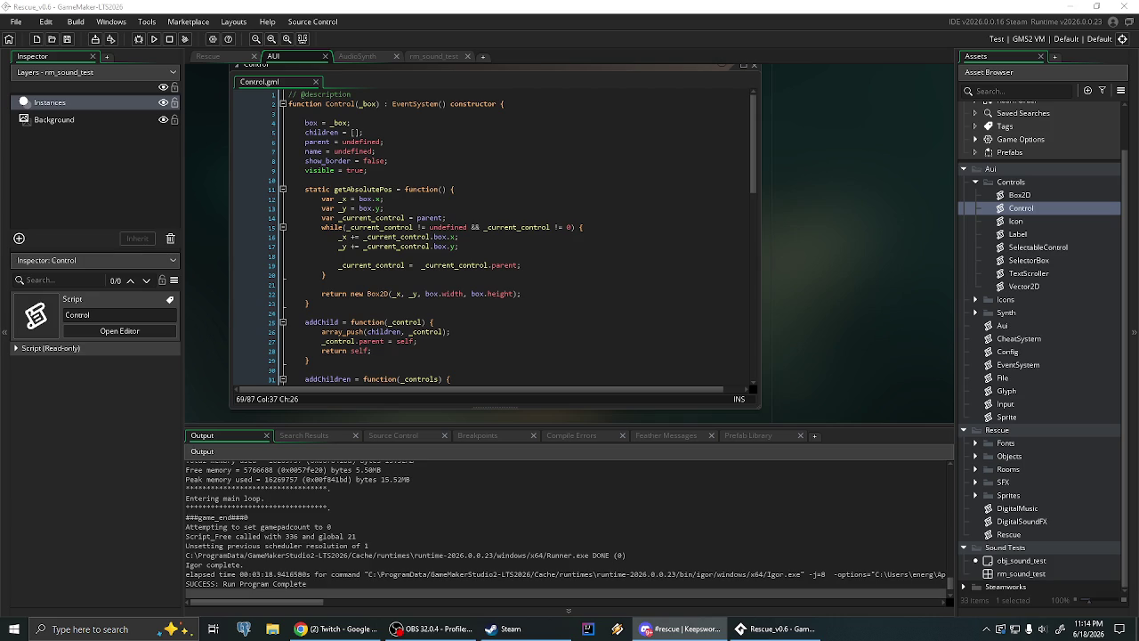
Switch to Discord showing the jeep sprite sheet image in the #rescue channel
key("alt+Tab")
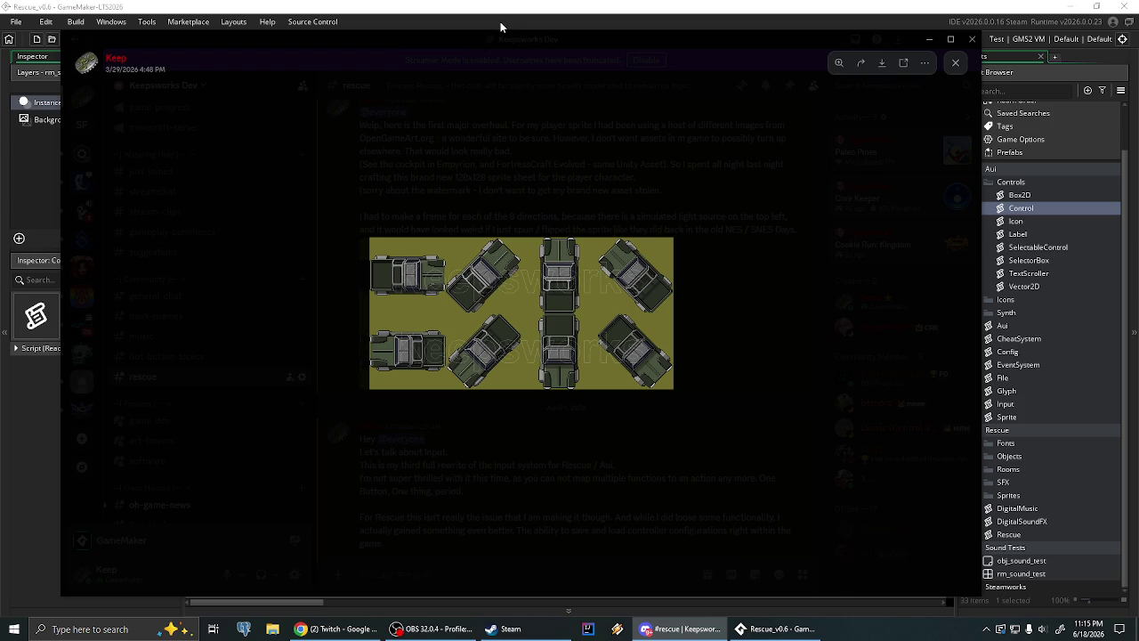
Switch away from Discord back to GameMaker's Control.gml script
key("alt+Tab")
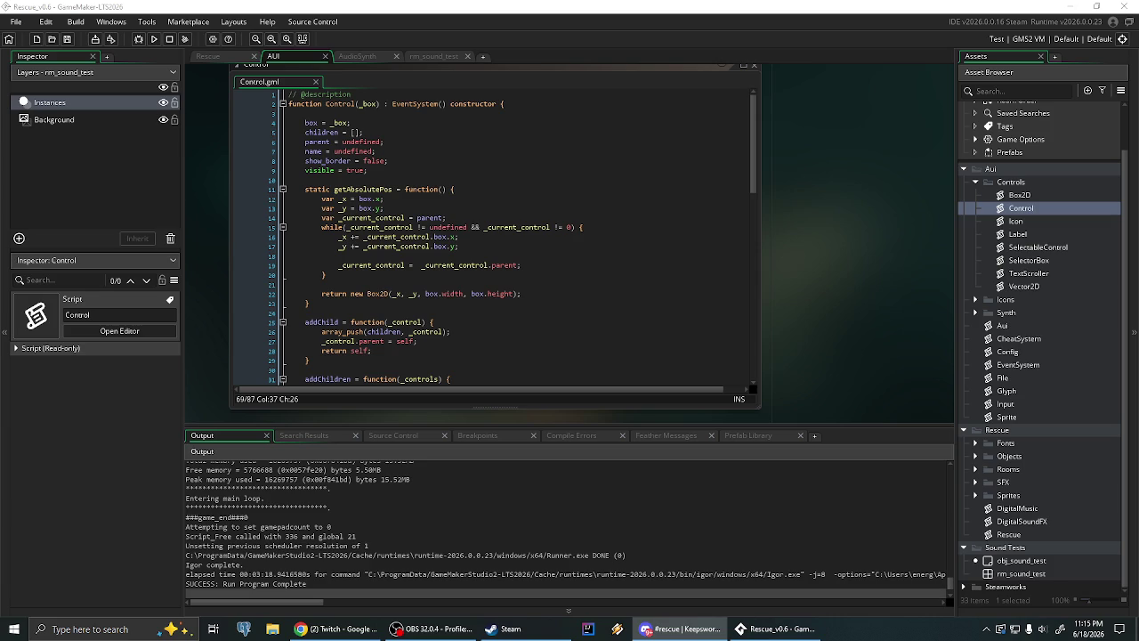
key("alt+Tab")
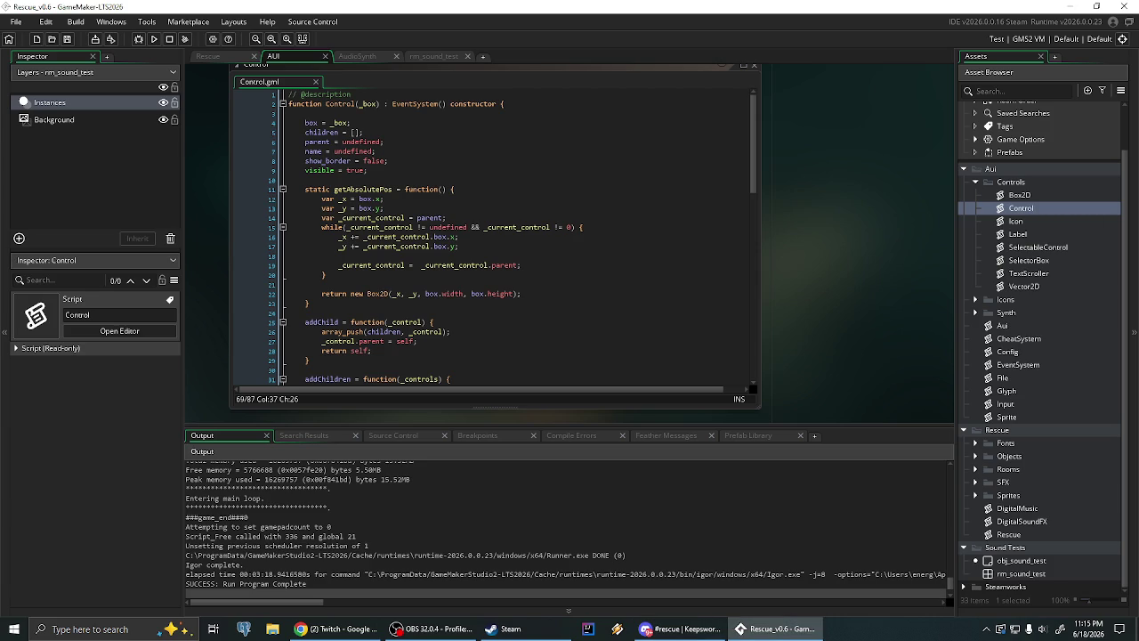
key("alt+Tab")
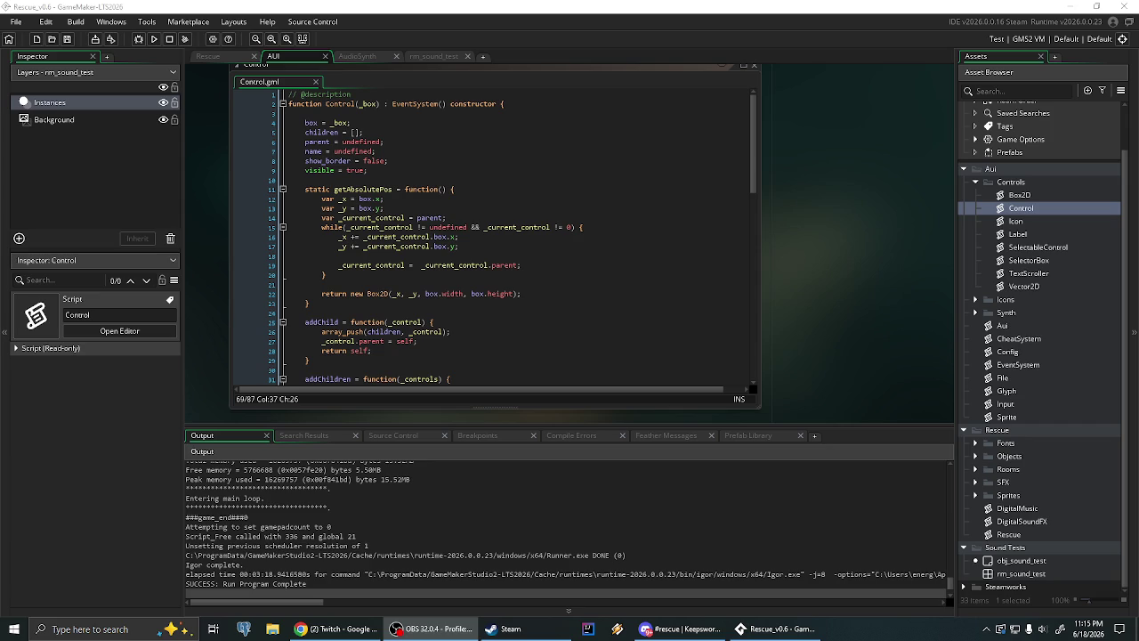
Run Rescue and cycle the audio test's BGM through Base, Zaps, Title and back to Synth Chord
left_click(154, 39)
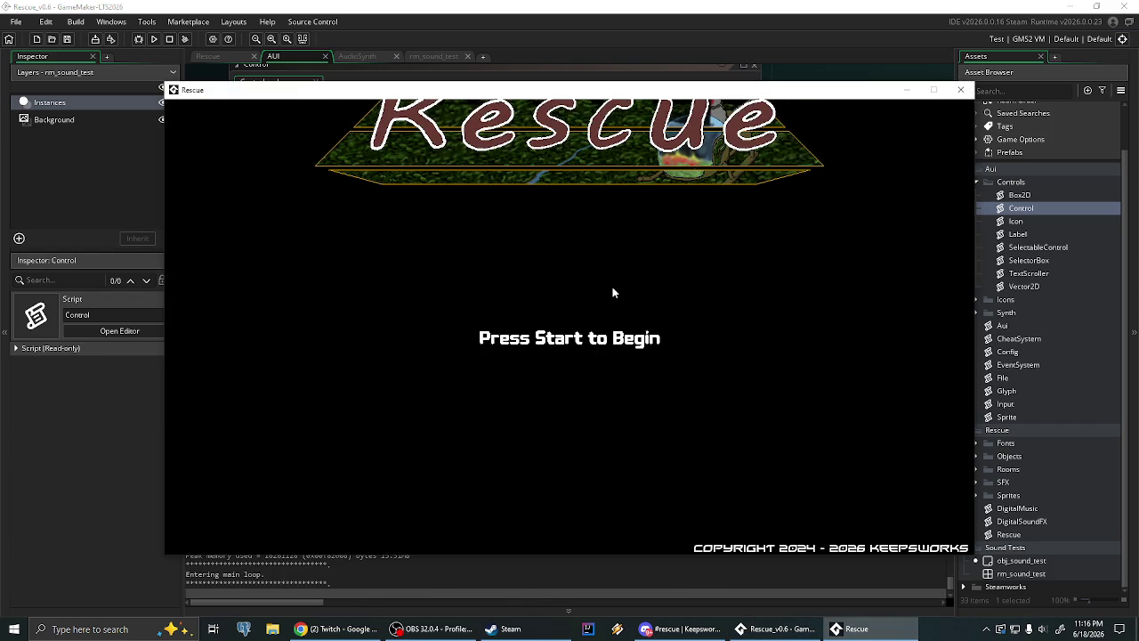
left_click(612, 292)
left_click(612, 292)
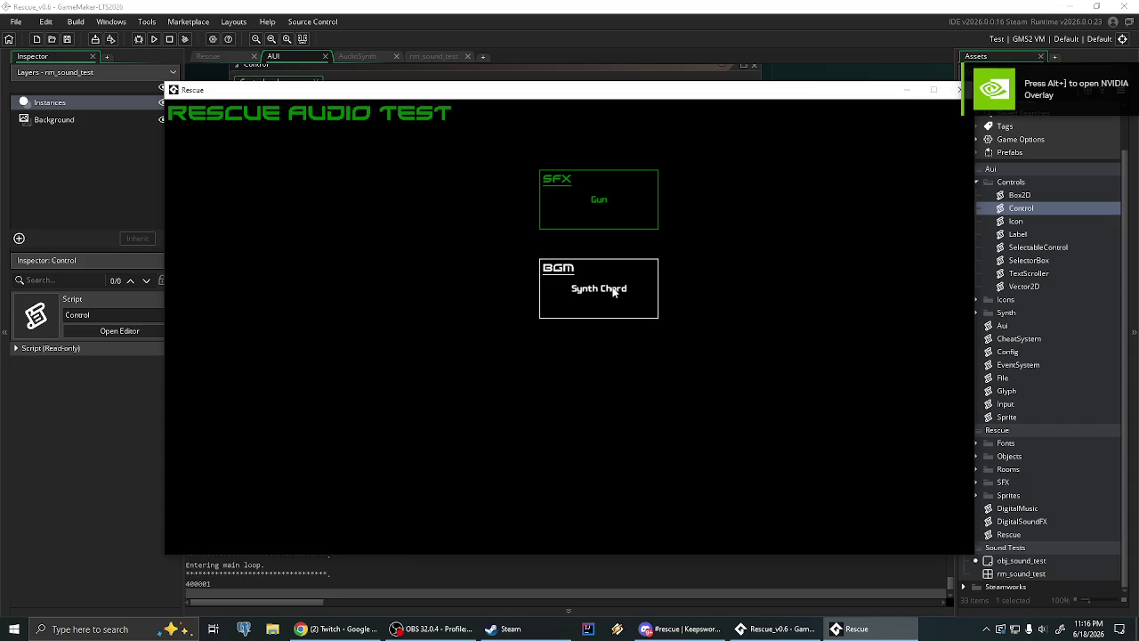
left_click(612, 292)
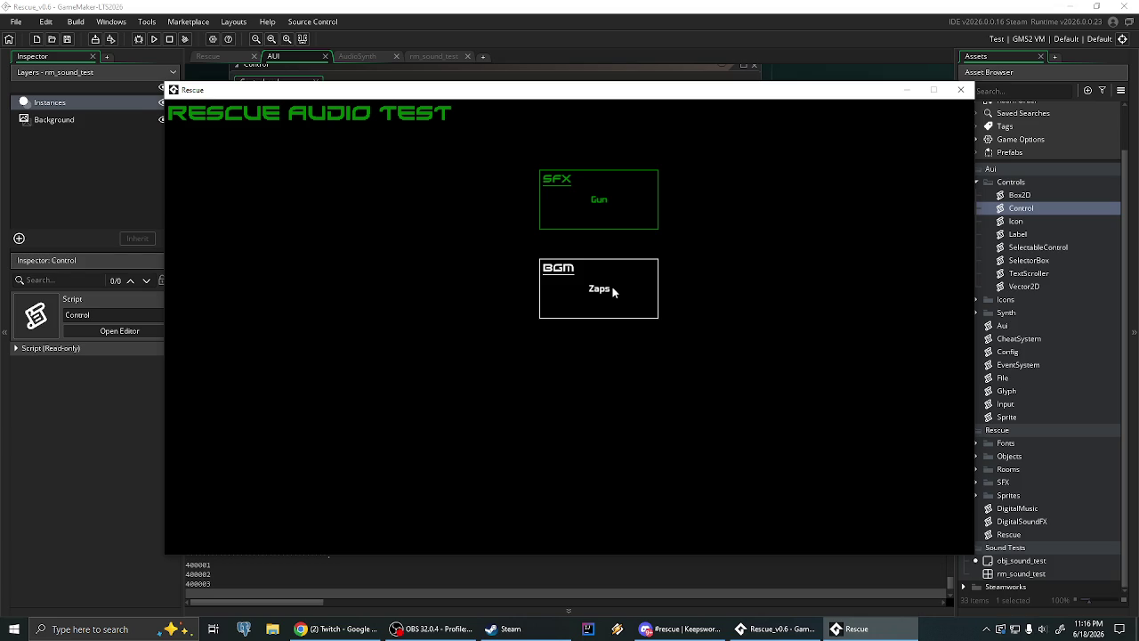
left_click(612, 290)
left_click(612, 290)
Close the game and open the AudioSynth script from the Synth folder
left_click(960, 89)
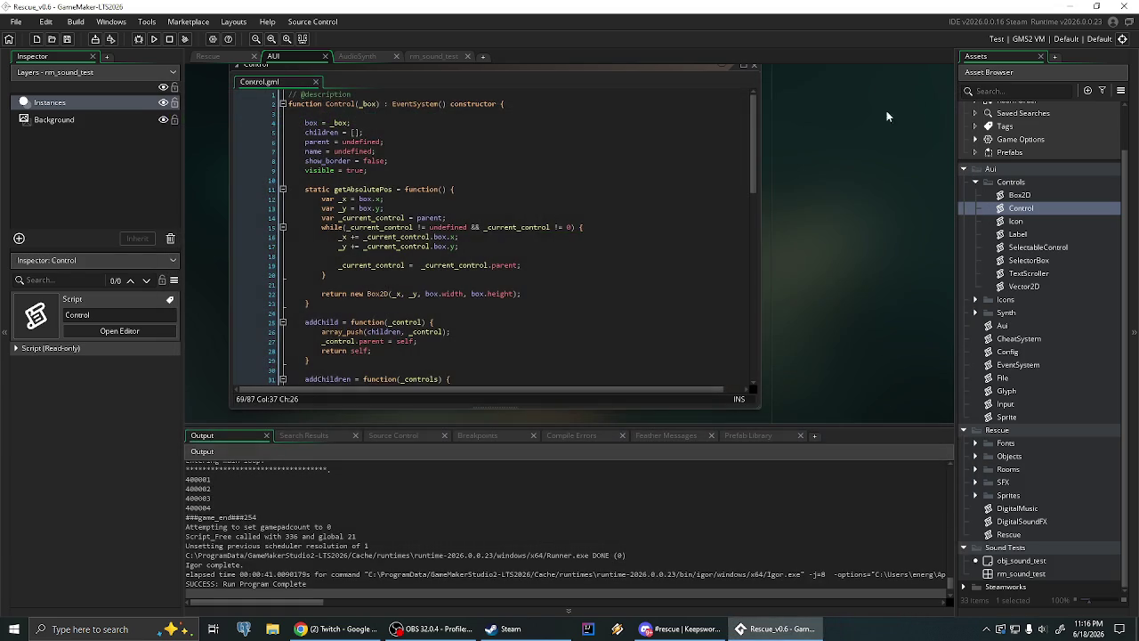
left_click(483, 218)
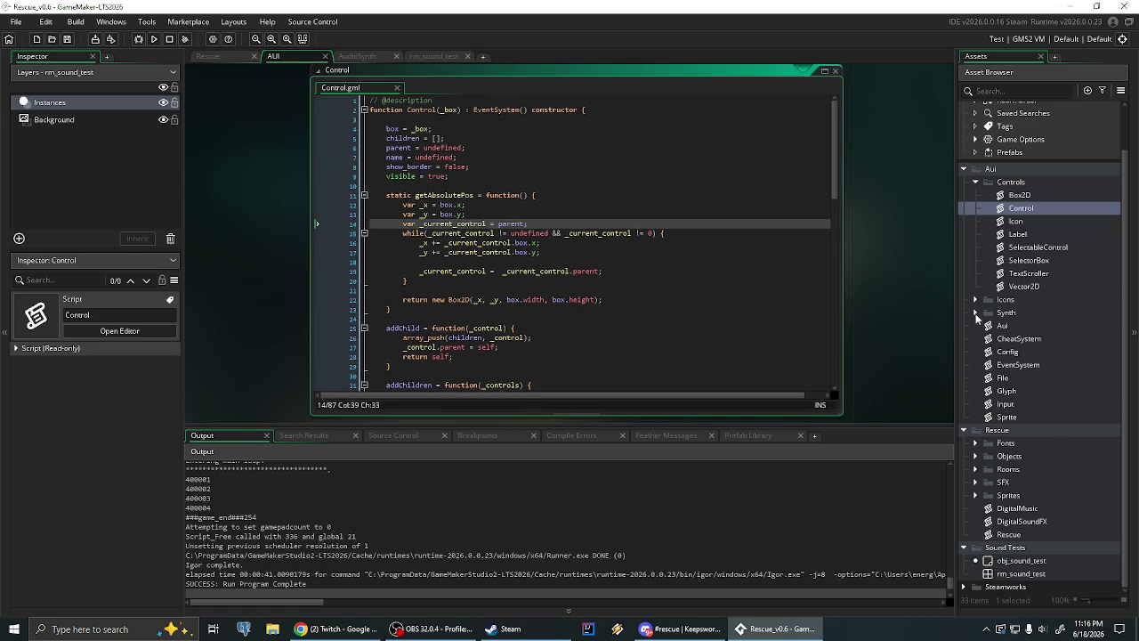
left_click(975, 313)
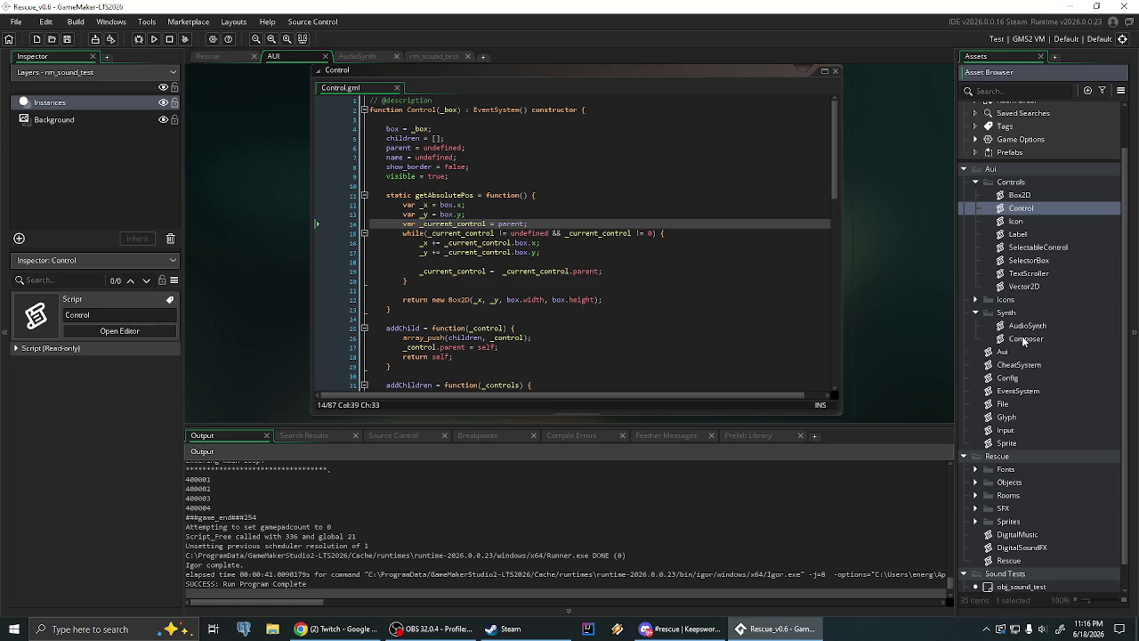
left_click(1027, 326)
double_click(1027, 326)
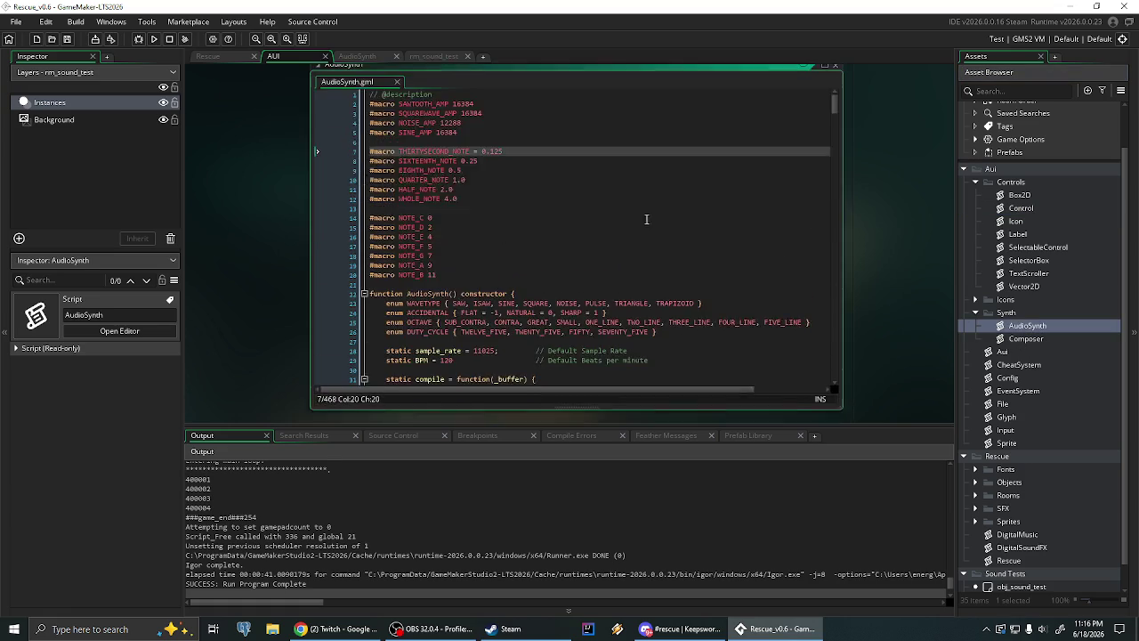
scroll(596, 239, "down", 8)
scroll(596, 238, "down", 5)
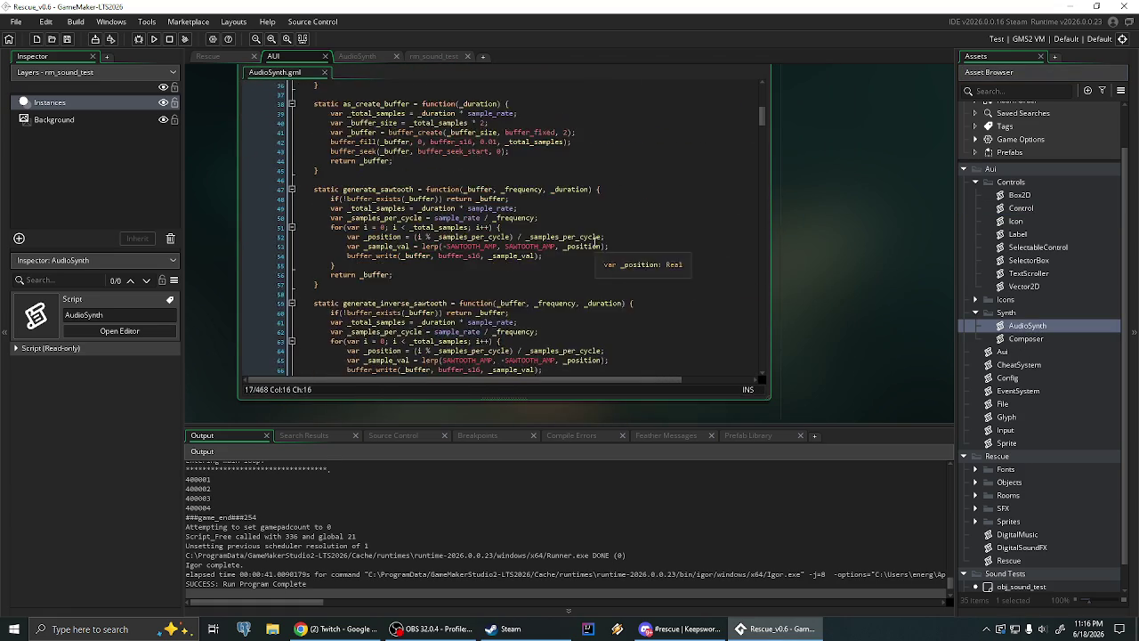
scroll(593, 242, "up", 9)
scroll(593, 243, "up", 1)
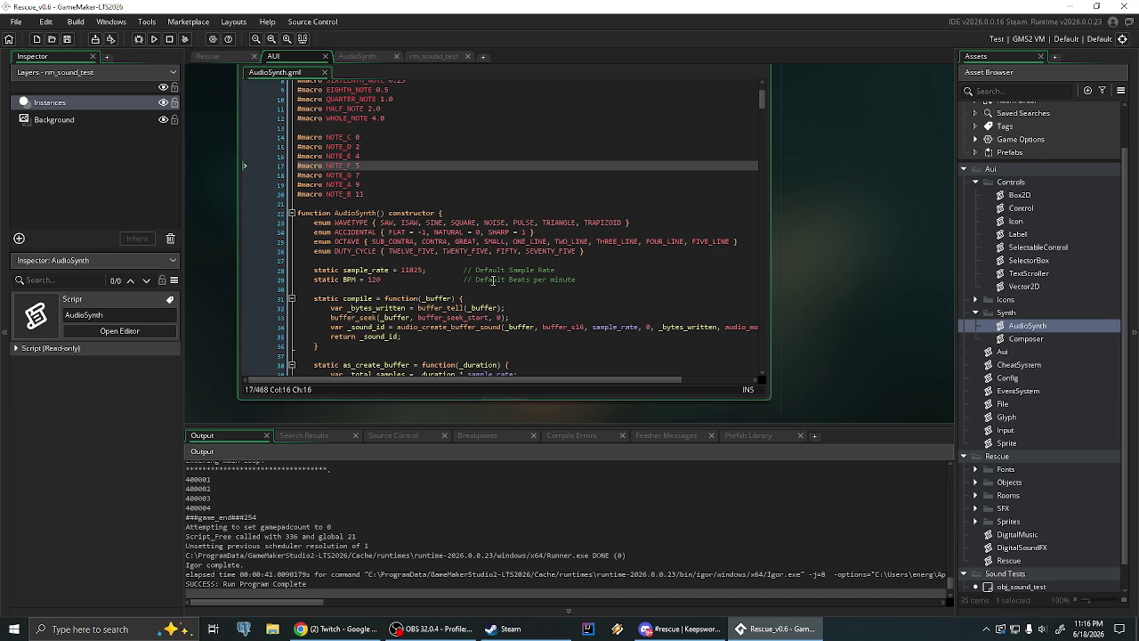
Review obj_sound_test's Create event in the AudioSynth workspace, then open DigitalMusic
left_click(206, 55)
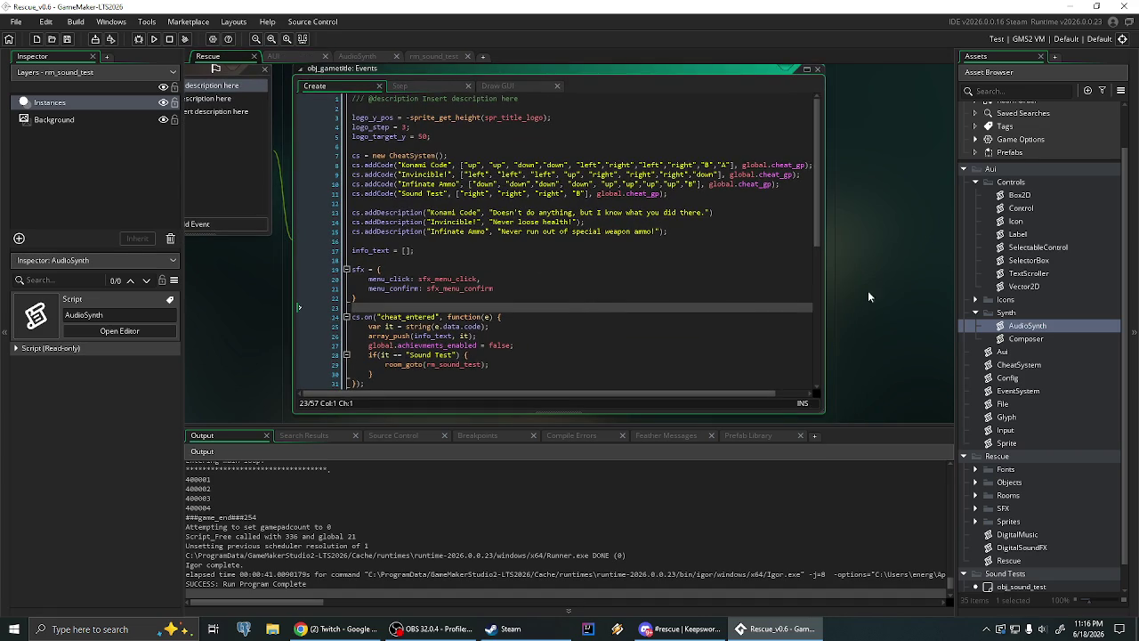
scroll(1044, 336, "down", 1)
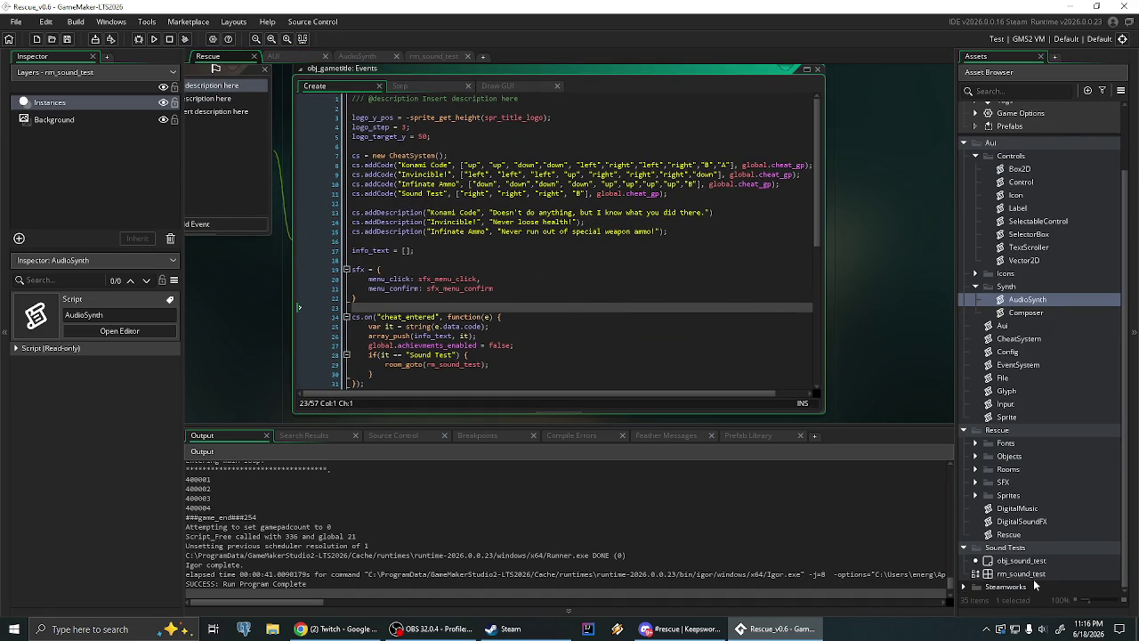
left_click(349, 55)
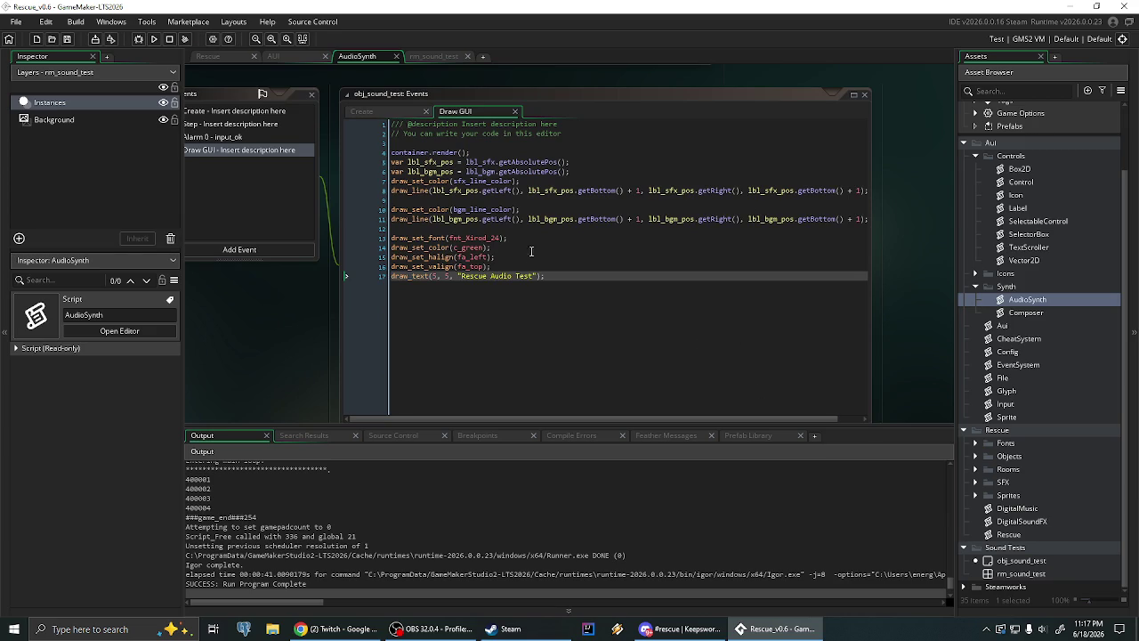
left_click(365, 110)
scroll(641, 323, "down", 4)
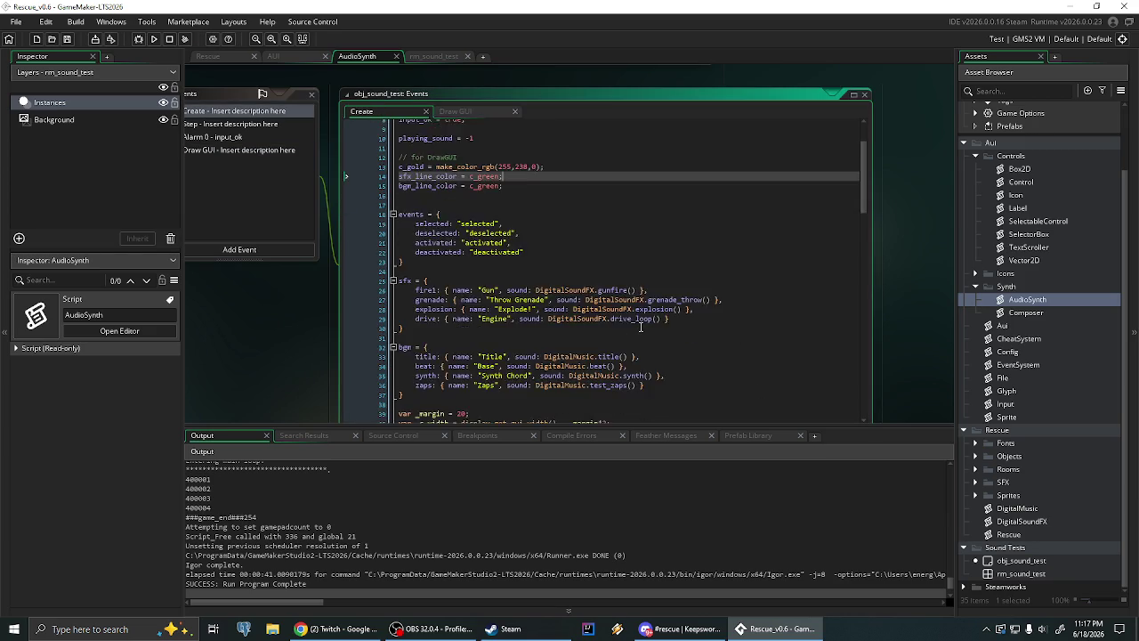
scroll(642, 320, "down", 8)
scroll(694, 304, "down", 3)
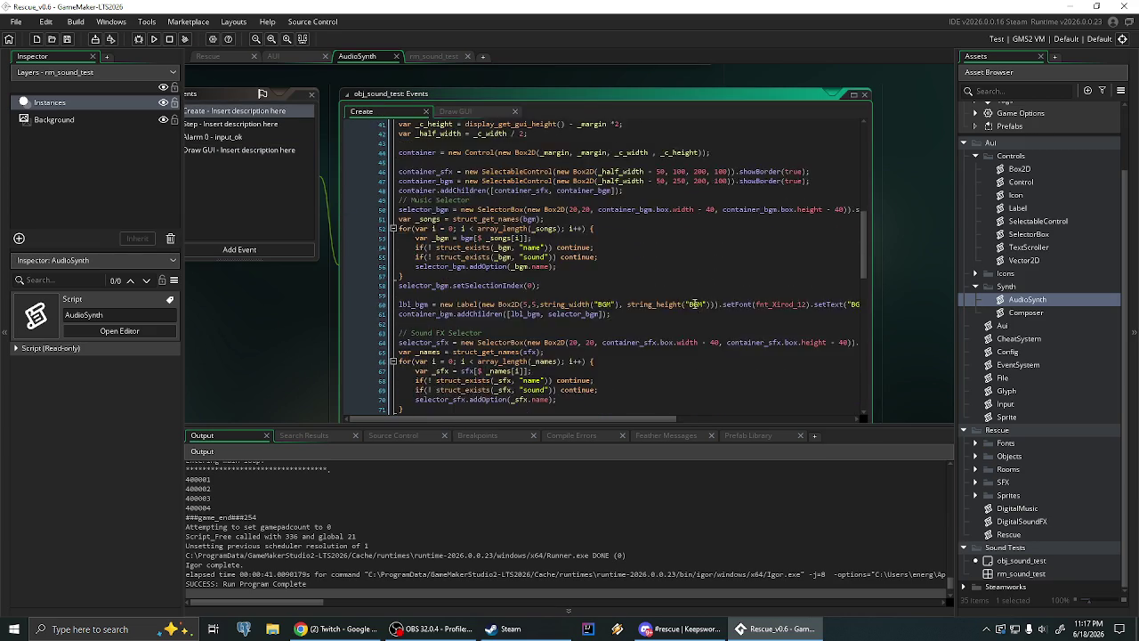
scroll(694, 305, "up", 2)
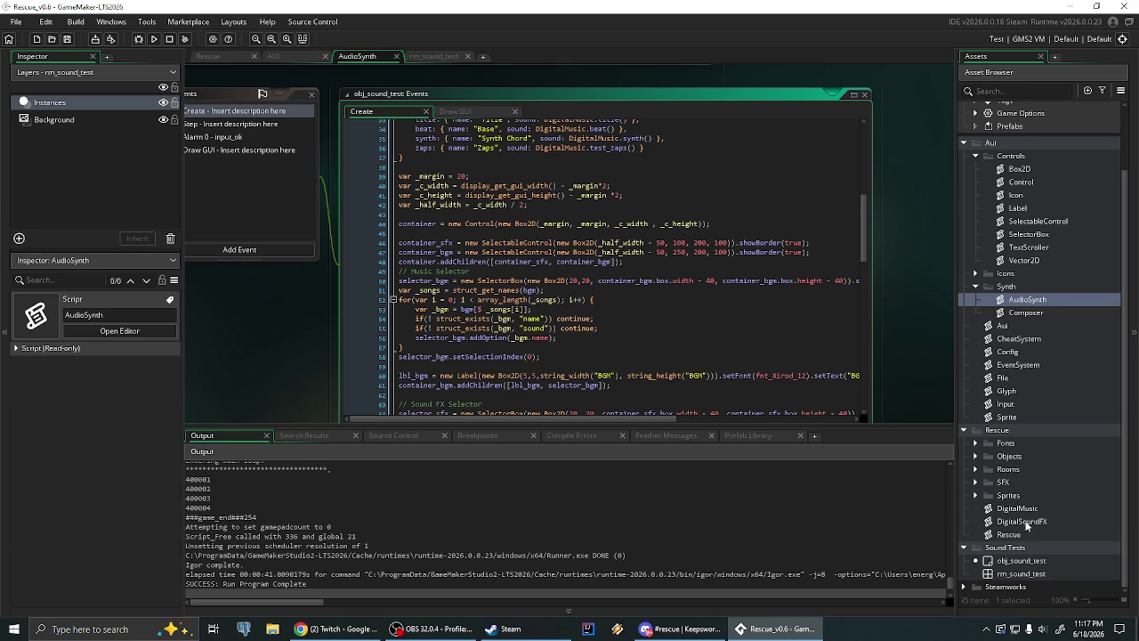
double_click(1017, 508)
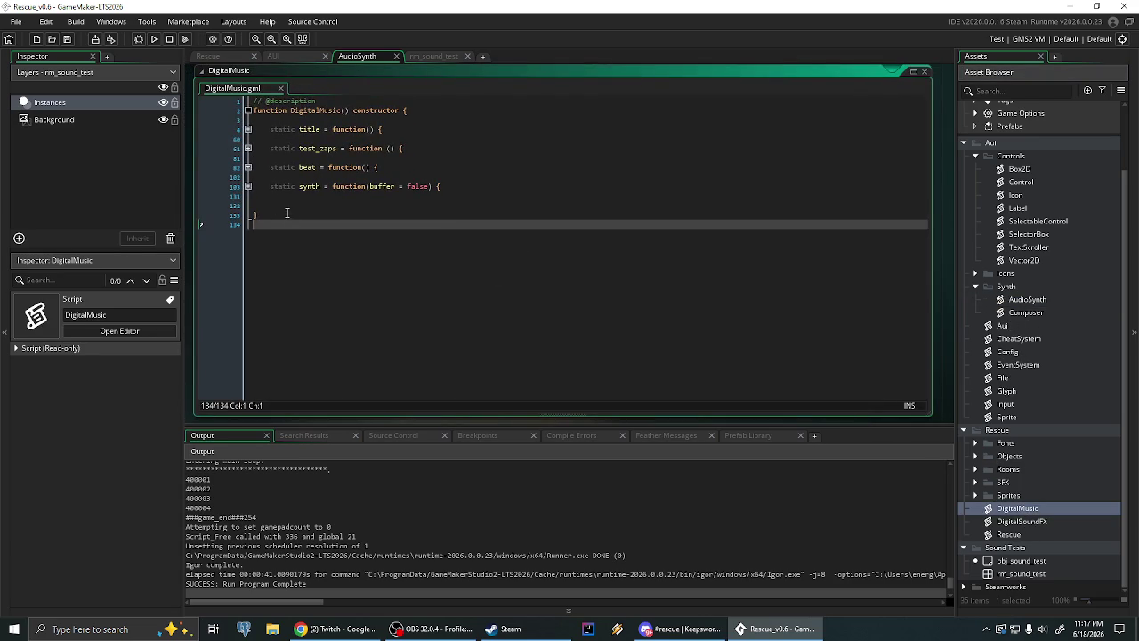
Unfold the synth function and inspect the last chord, 11025 sample rate and buffer call
left_click(248, 186)
scroll(715, 313, "down", 2)
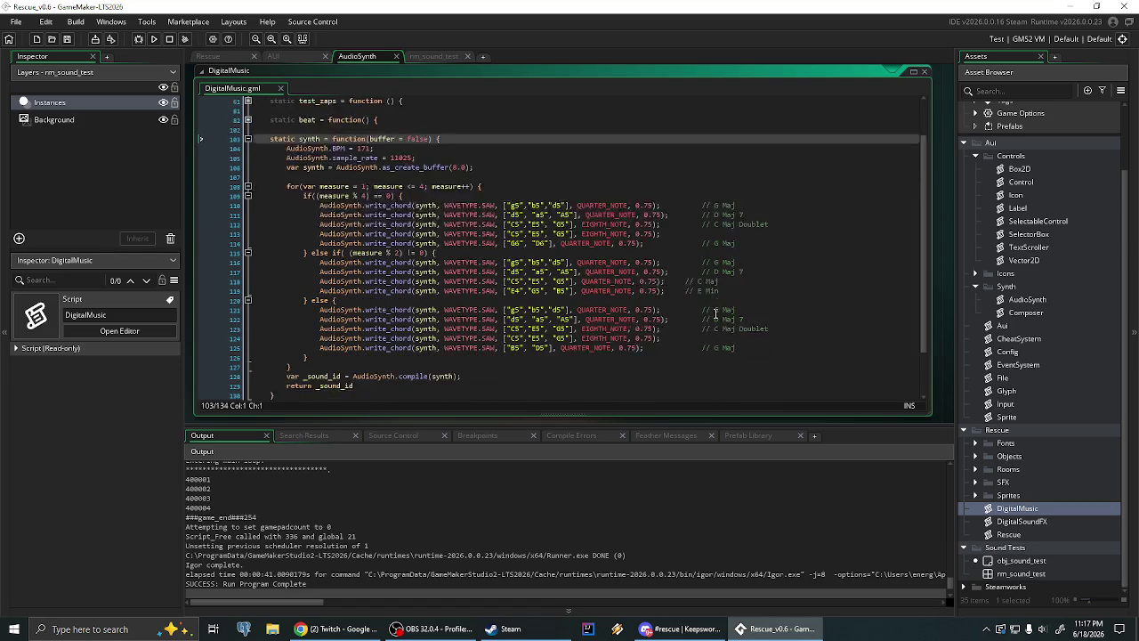
scroll(694, 313, "down", 1)
scroll(551, 321, "up", 1)
scroll(525, 311, "down", 1)
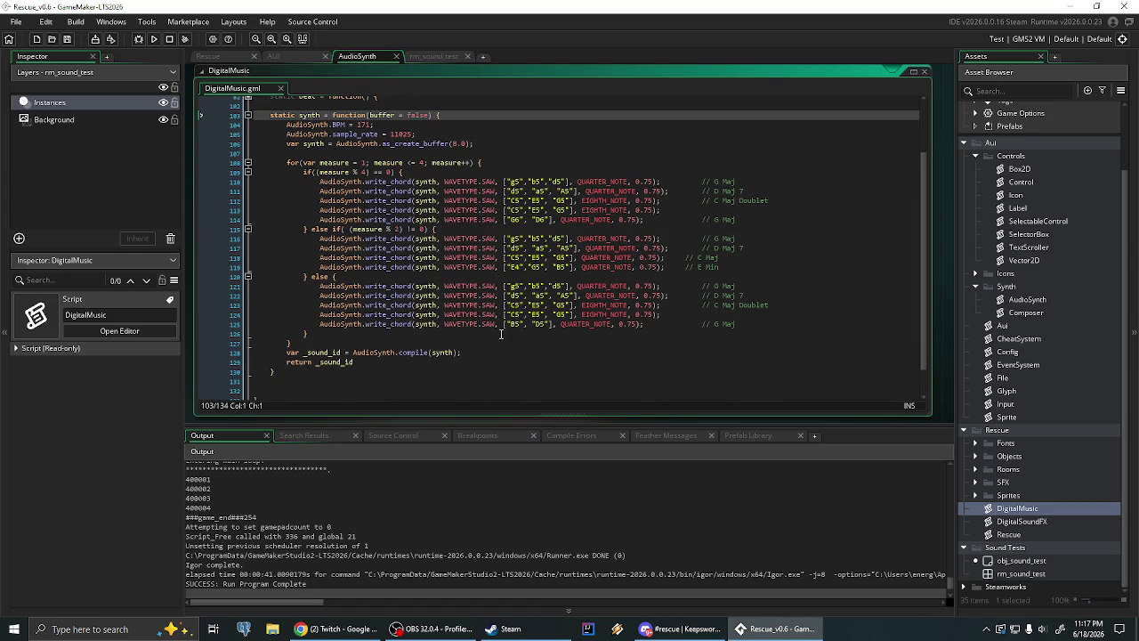
left_click_drag(503, 324, 529, 324)
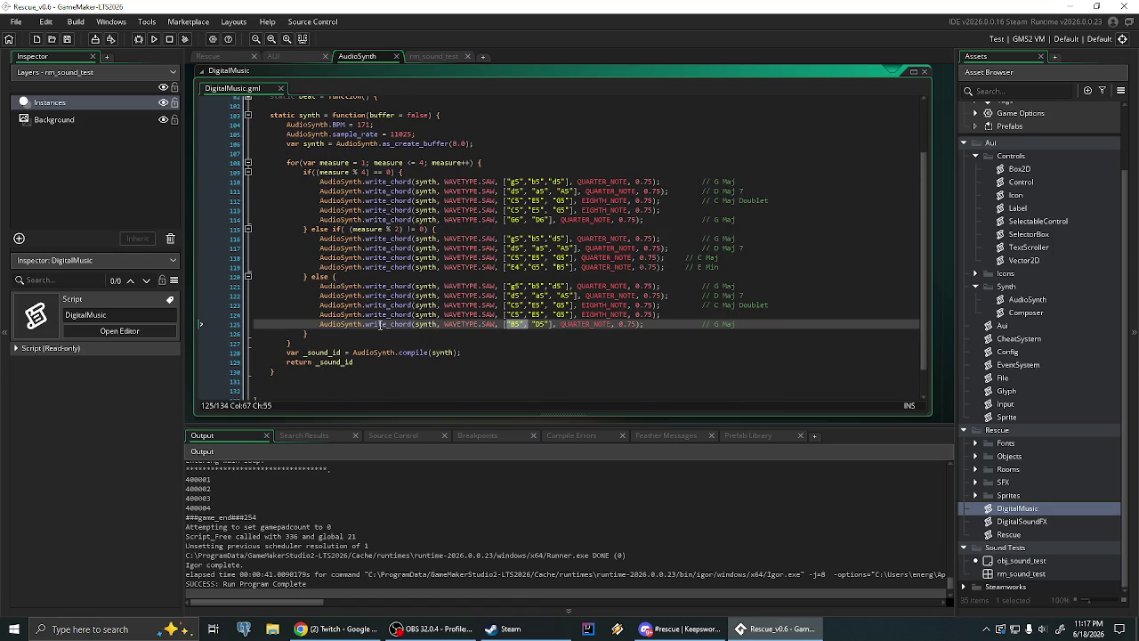
left_click(435, 342)
left_click(425, 324)
left_click_drag(388, 134, 480, 134)
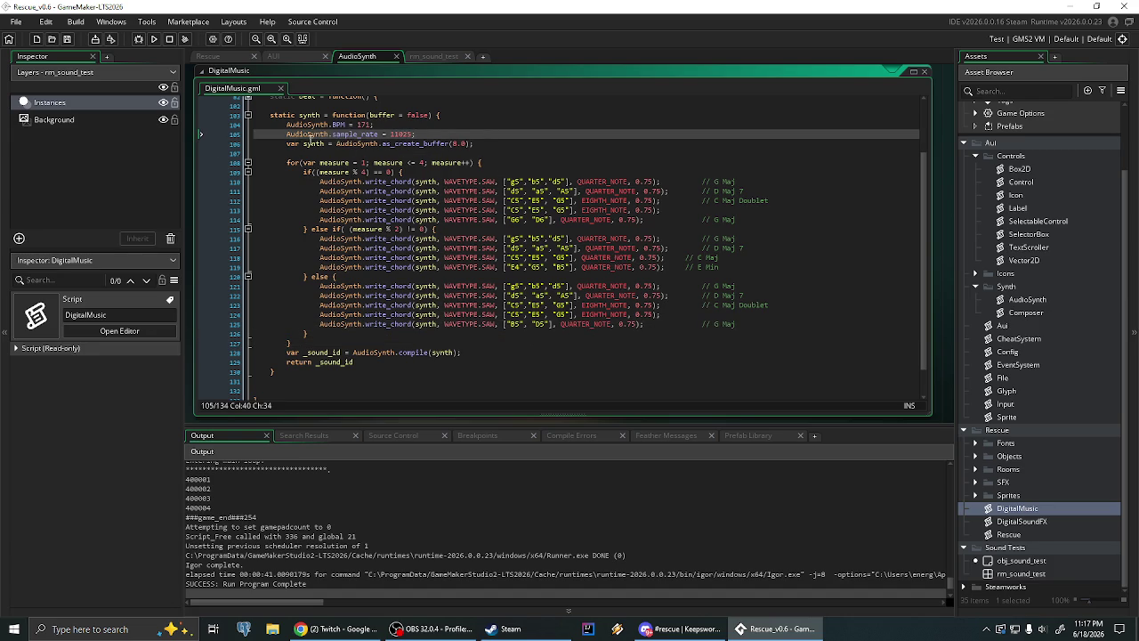
left_click_drag(337, 143, 394, 143)
left_click(520, 148)
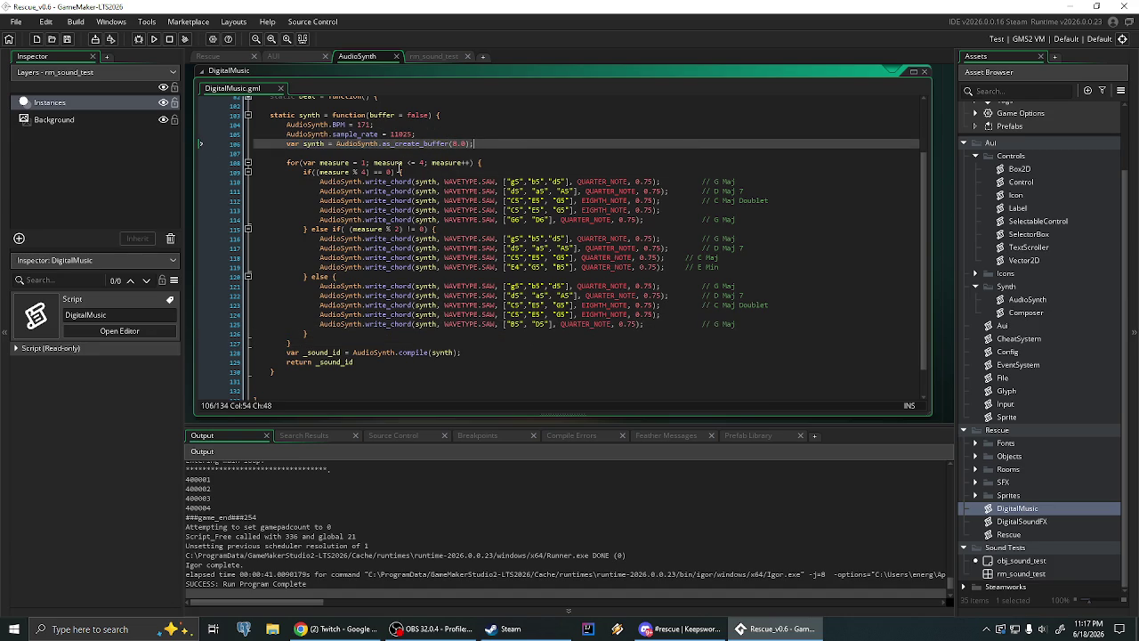
left_click_drag(453, 324, 495, 324)
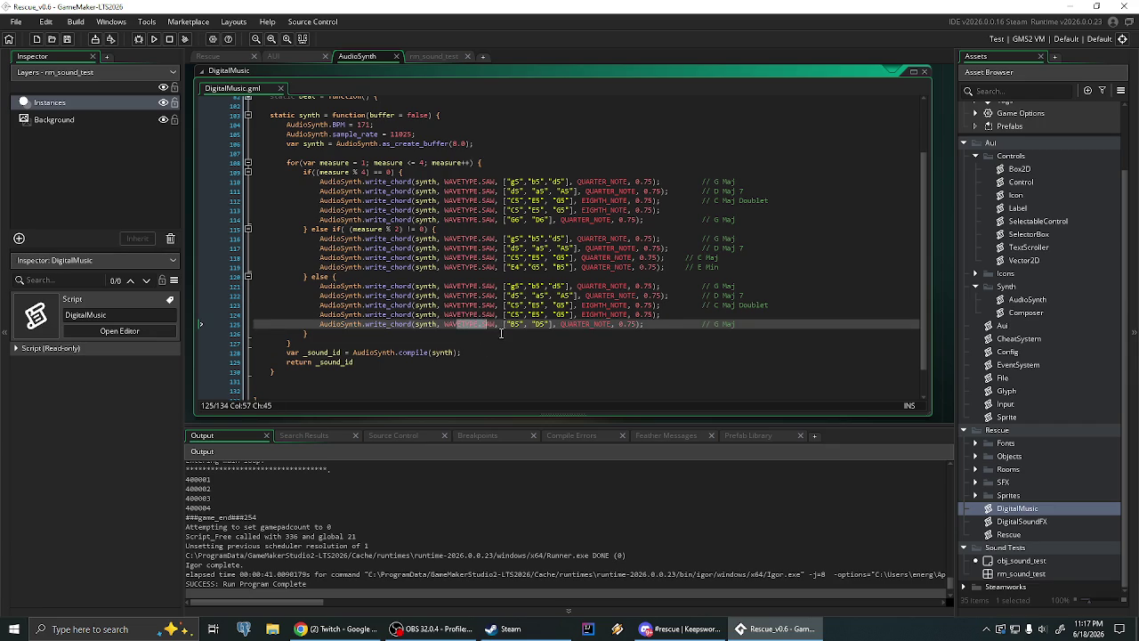
Insert the missing quote before D5 on line 125 and check the chord call's parentheses
left_click(511, 324)
left_click(534, 324)
type("\"")
left_click(642, 323)
double_click(621, 324)
left_click(637, 324)
left_click(713, 343)
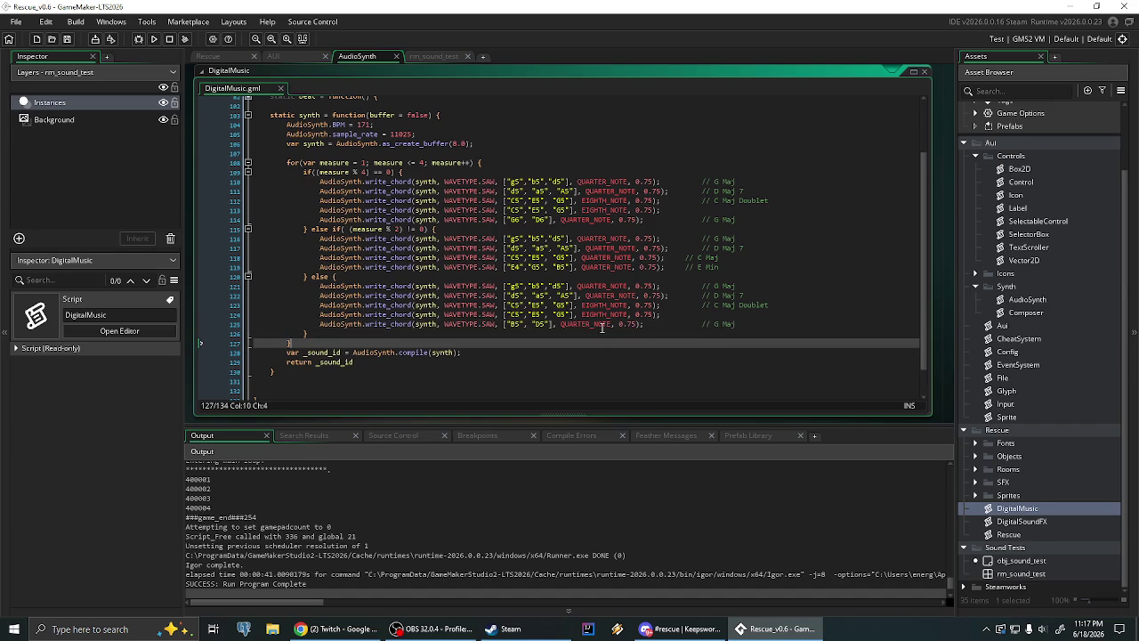
key("Up")
key("Up")
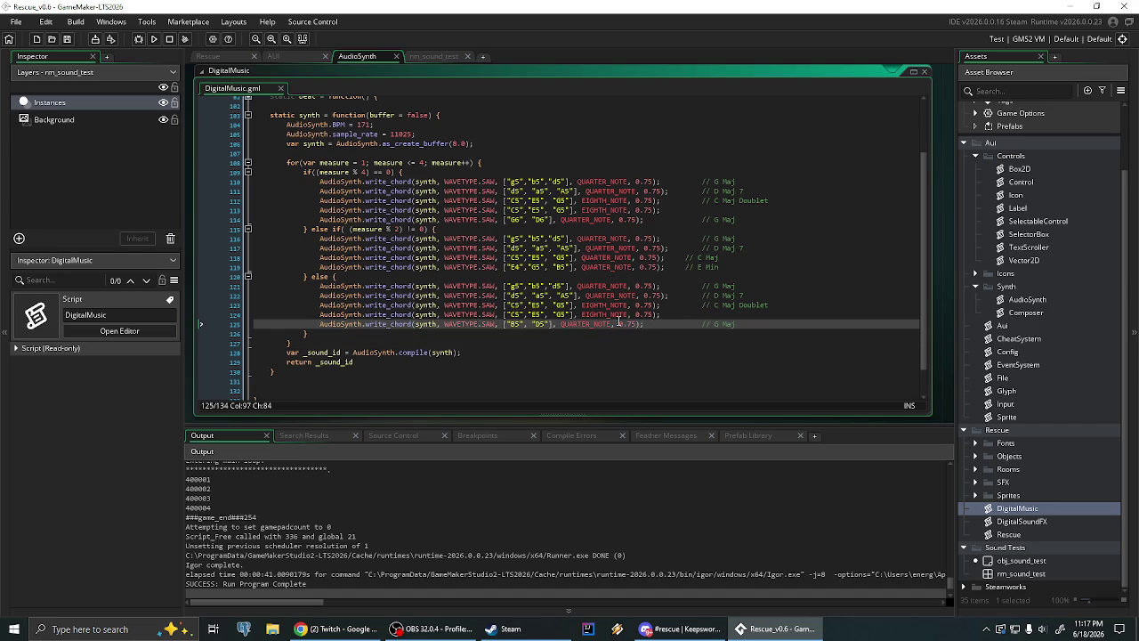
left_click(644, 325)
Search Windows for 'paint' and launch Paint
left_click(113, 630)
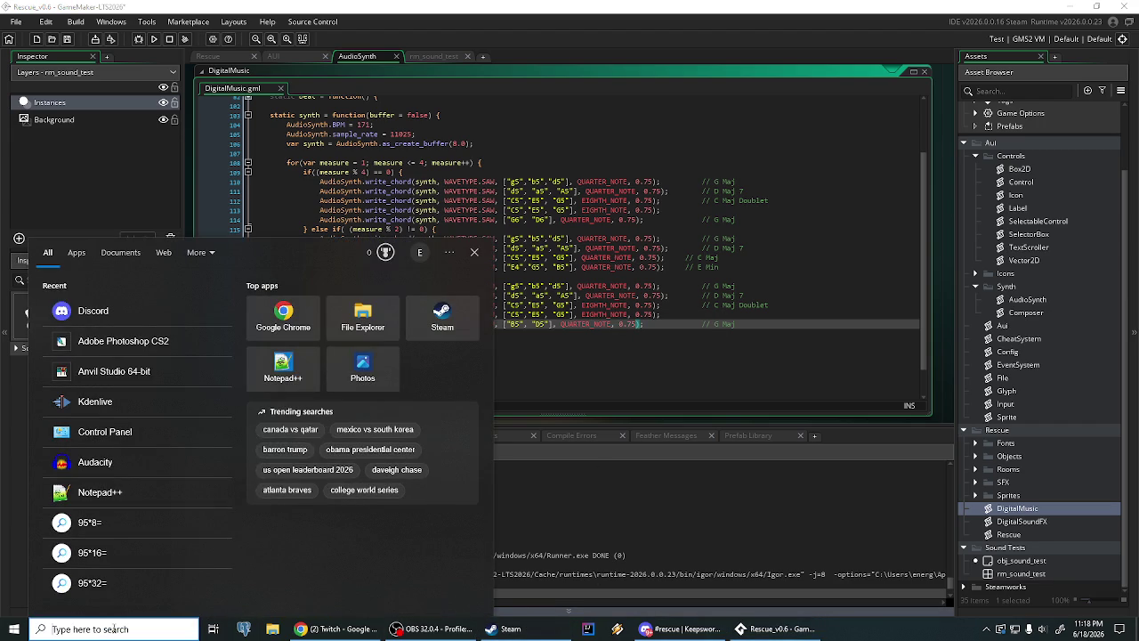
type("paint")
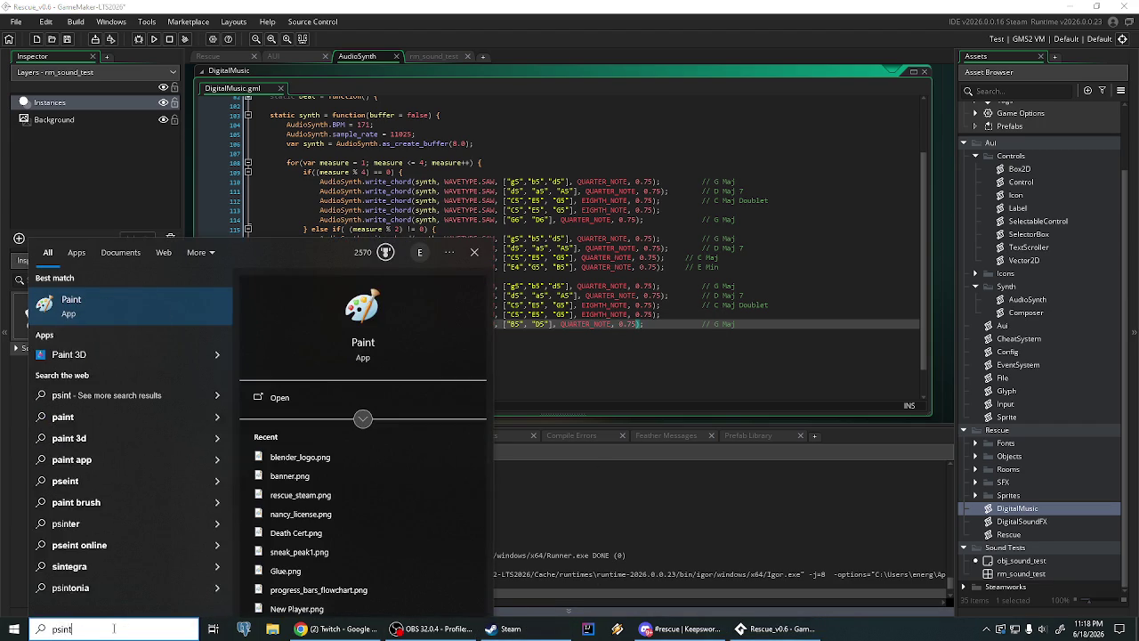
key("Return")
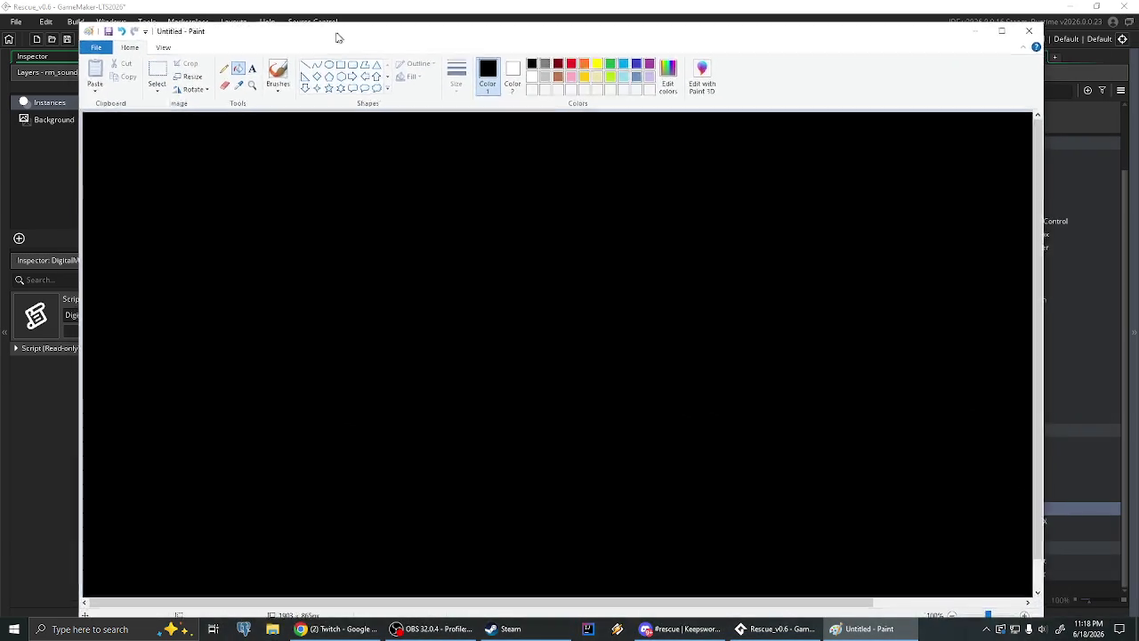
Choose the Rectangle shape with white as primary and black as secondary colour
left_click(227, 38)
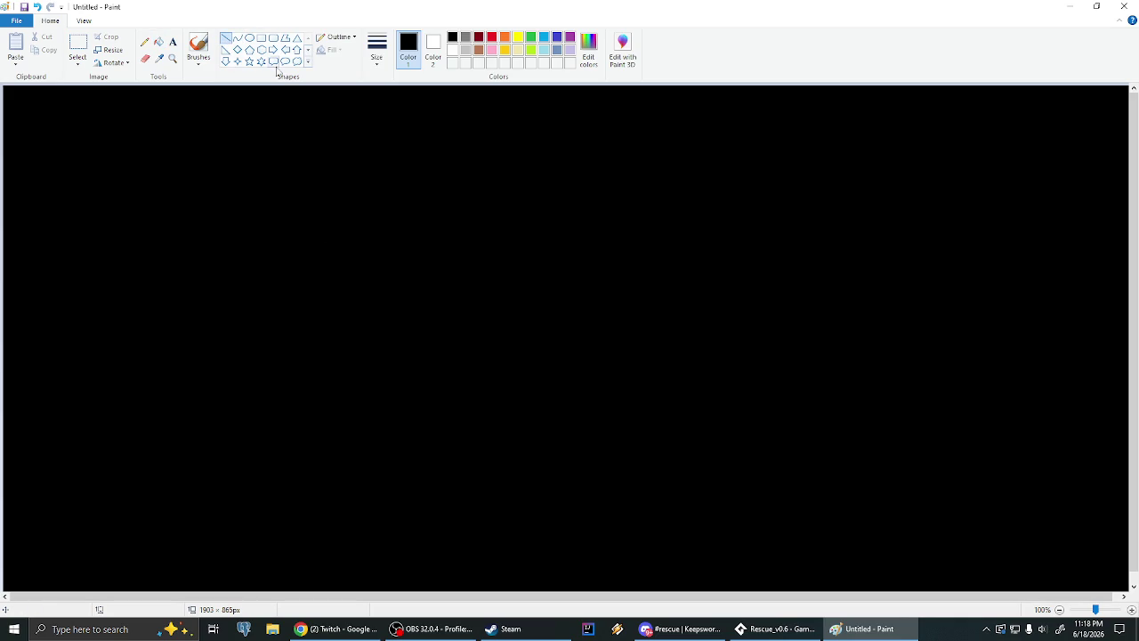
left_click(261, 37)
left_click(452, 50)
left_click(434, 48)
left_click(451, 36)
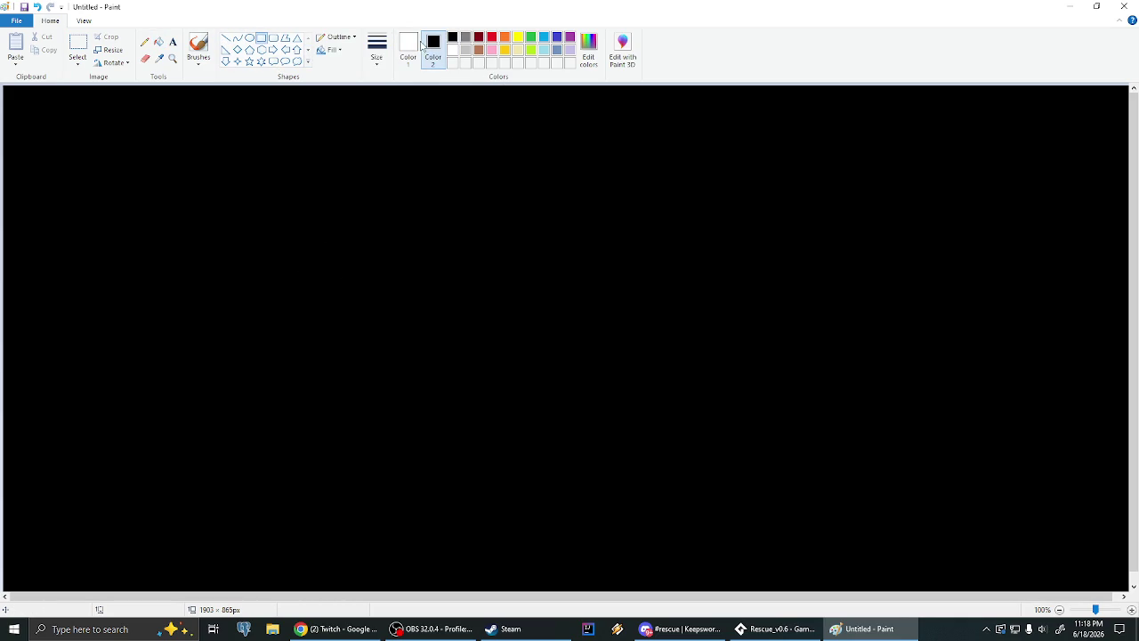
Draw two adjacent white-outlined squares near the canvas top-left, undoing a first attempt
left_click_drag(149, 189, 196, 236)
left_click_drag(197, 189, 214, 183)
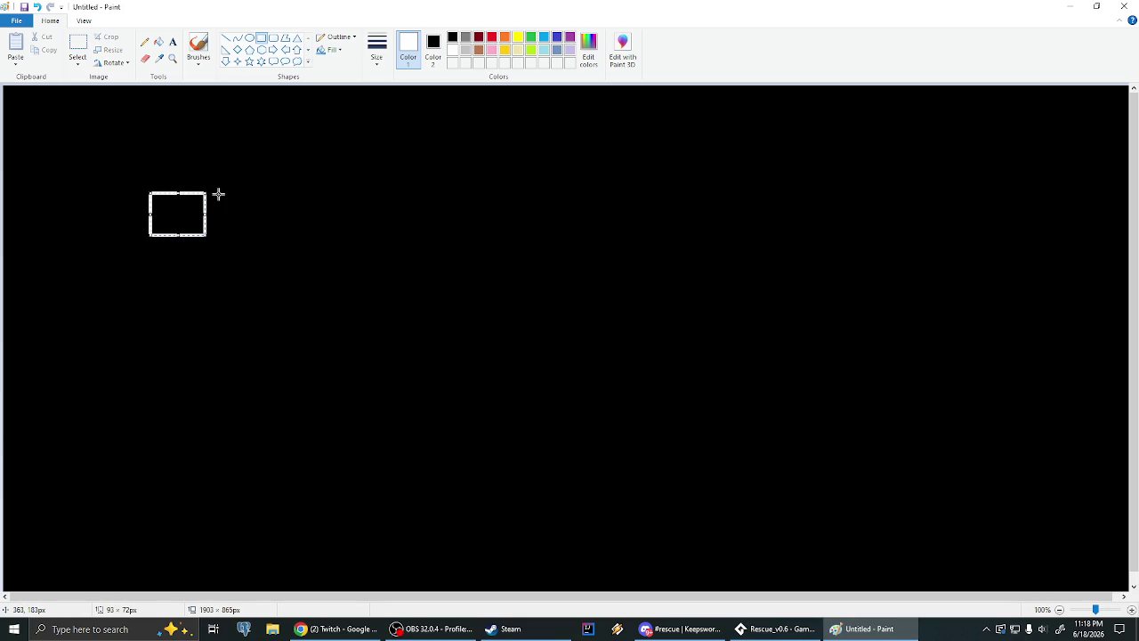
key("ctrl+z")
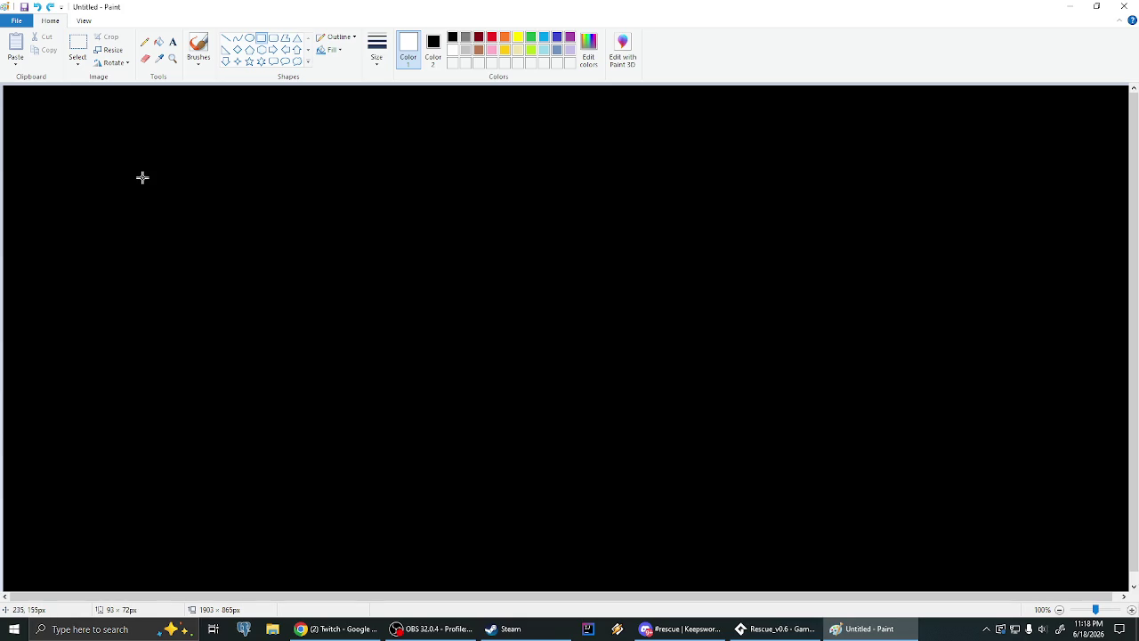
left_click_drag(143, 177, 182, 217)
left_click(218, 225)
left_click_drag(200, 197, 223, 224)
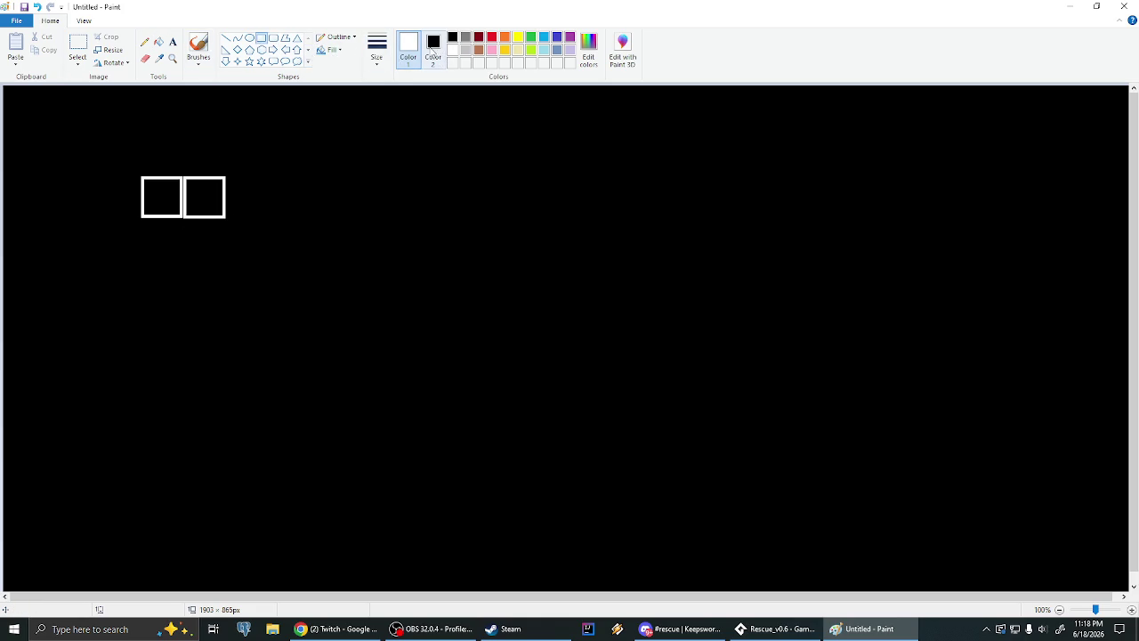
Set Color 2 to white, then undo a trial rectangle drawn in the left square
left_click(435, 52)
left_click(452, 50)
left_click(409, 49)
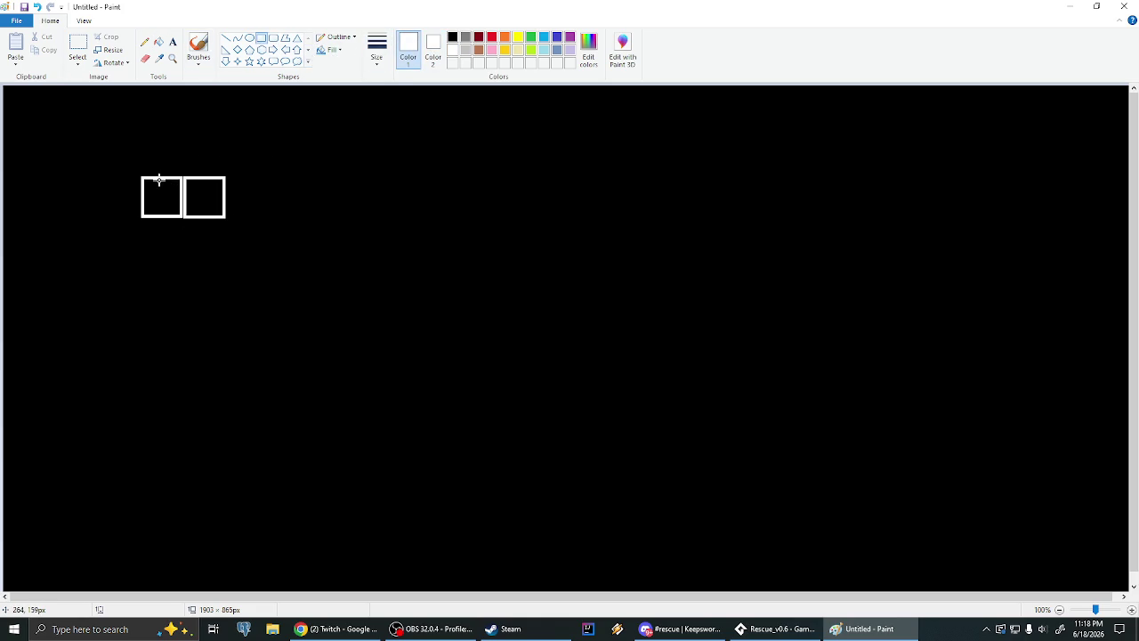
left_click_drag(143, 175, 170, 217)
key("ctrl+z")
Draw solid-colour white blocks over both squares, leaving black right bars, then set Fill to No fill
left_click(330, 50)
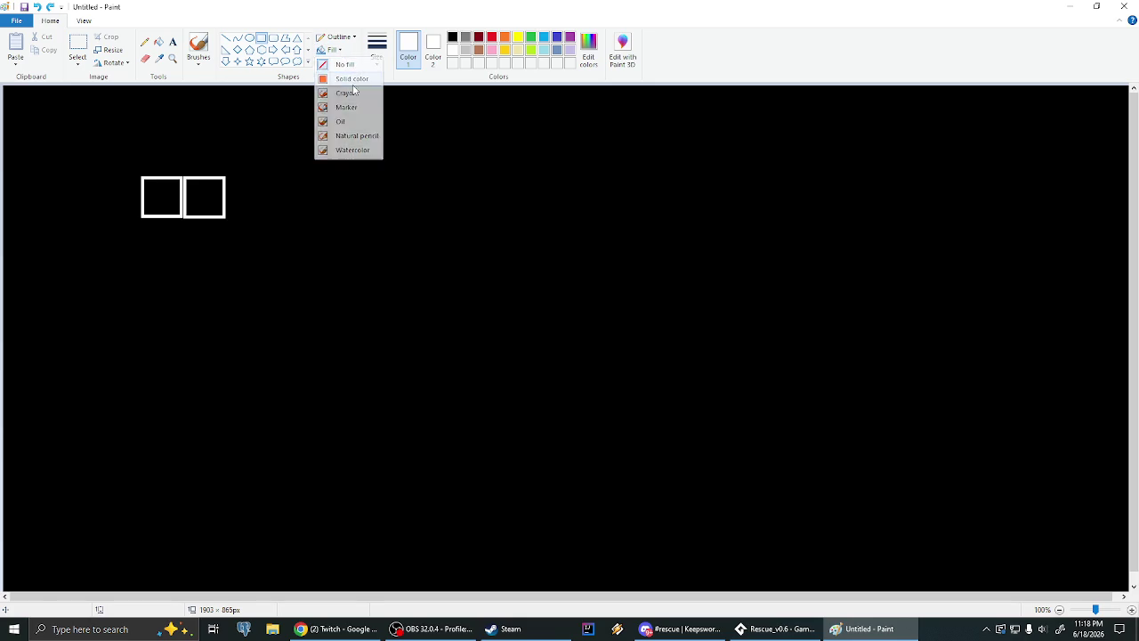
left_click(353, 88)
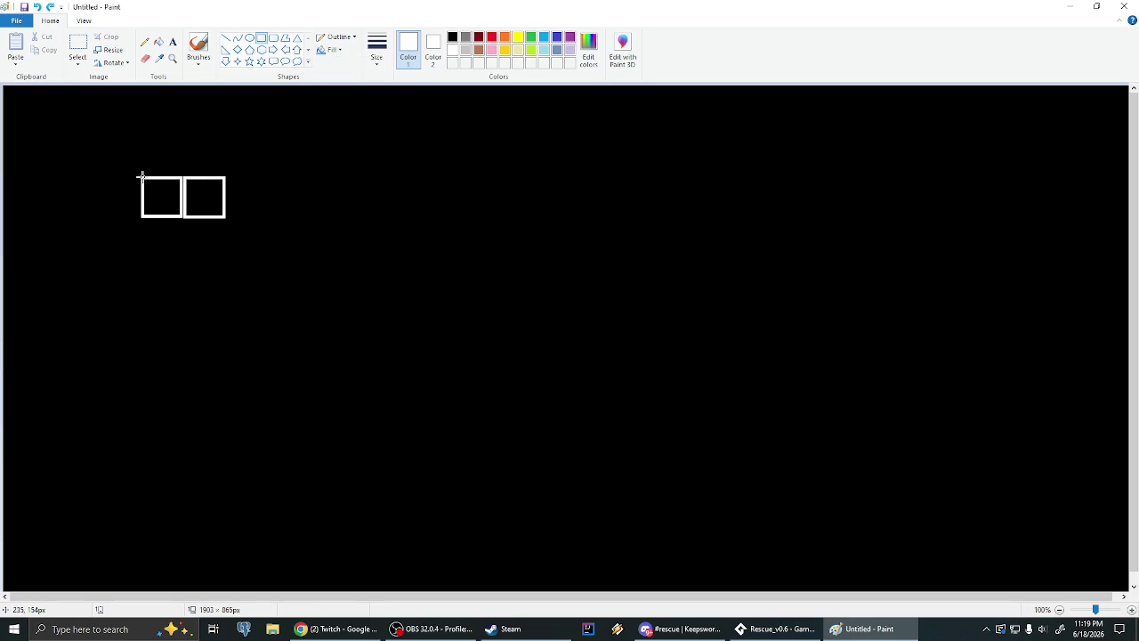
left_click_drag(140, 177, 171, 217)
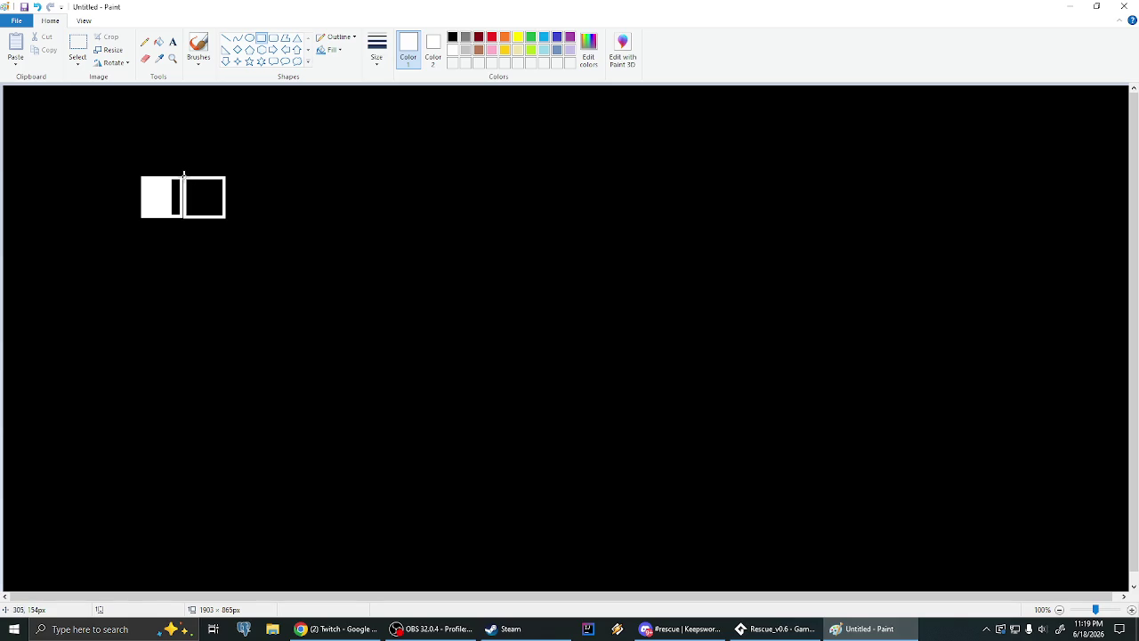
left_click_drag(184, 175, 214, 215)
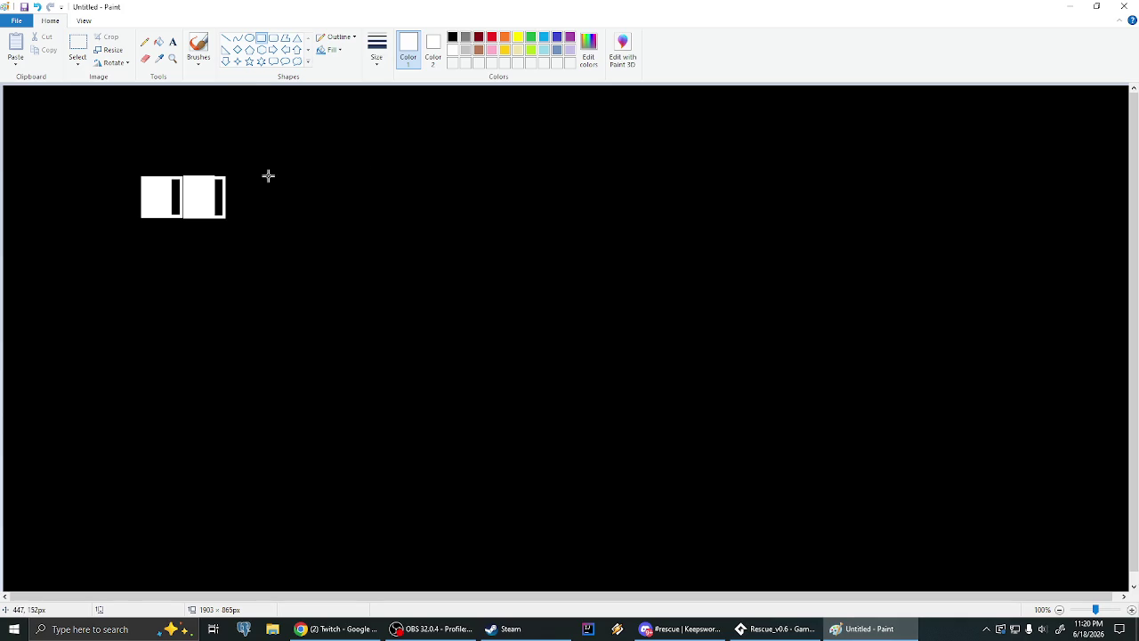
left_click(330, 51)
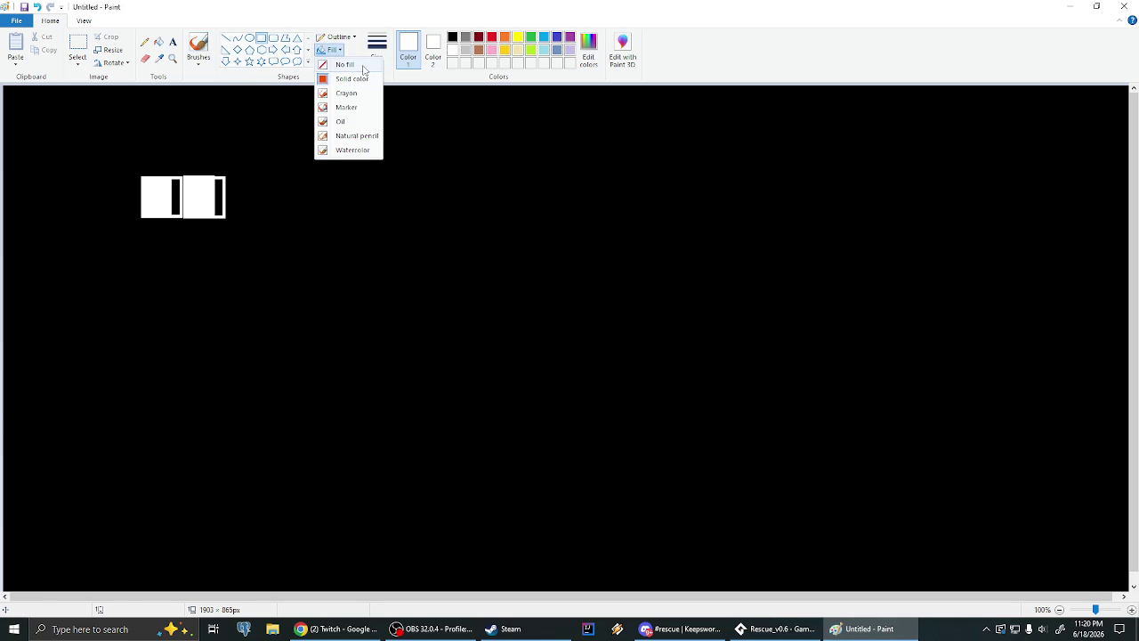
left_click(363, 70)
Outline a wider rectangle right of the squares and fill it with a solid white block
left_click_drag(232, 177, 318, 218)
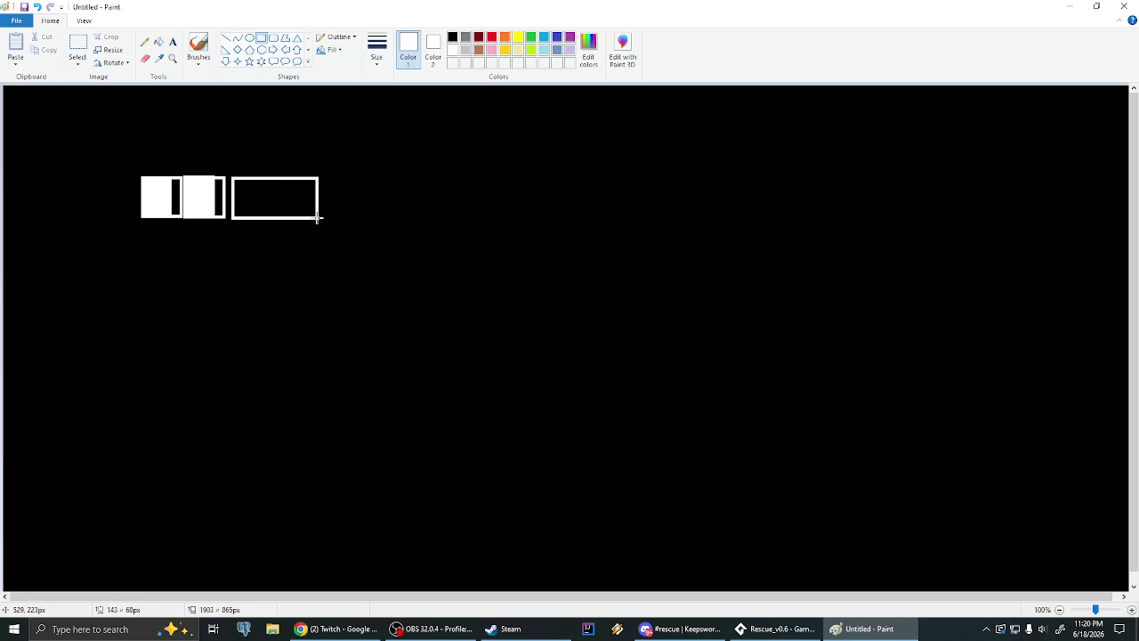
left_click(382, 171)
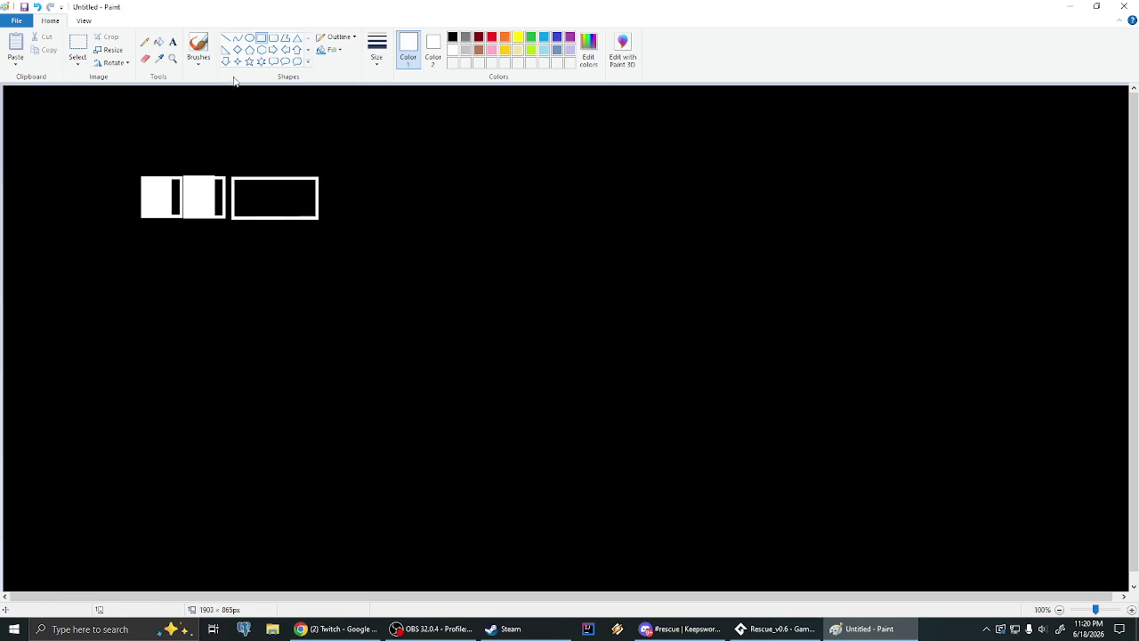
left_click(335, 55)
left_click(356, 84)
left_click_drag(231, 176, 304, 219)
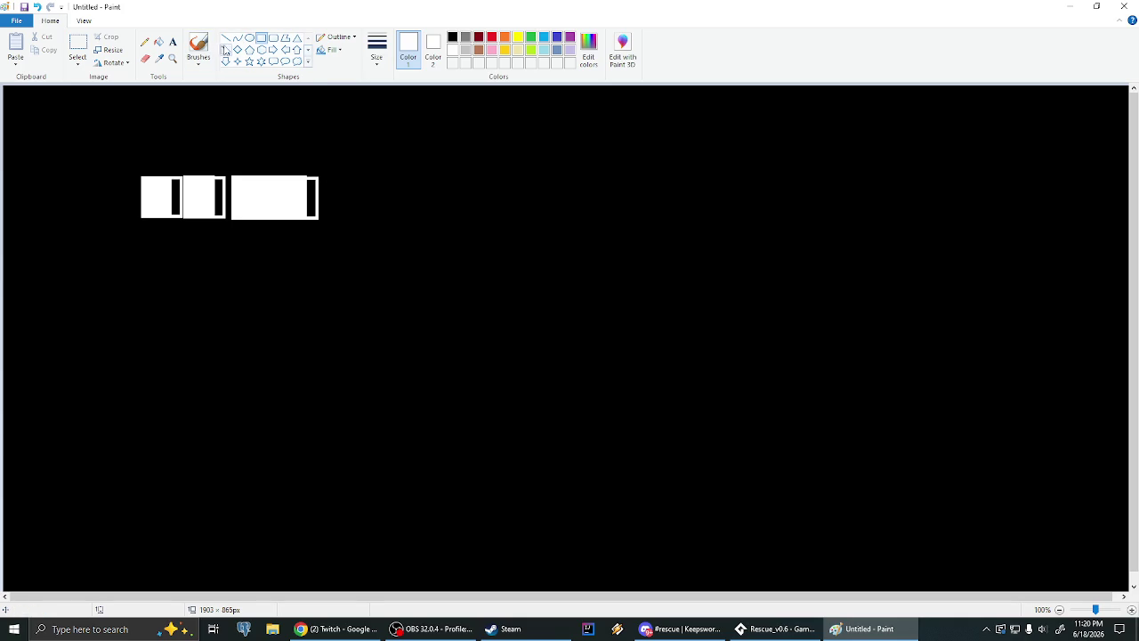
Sketch an X with the Pencil, then close Paint without saving
left_click(147, 46)
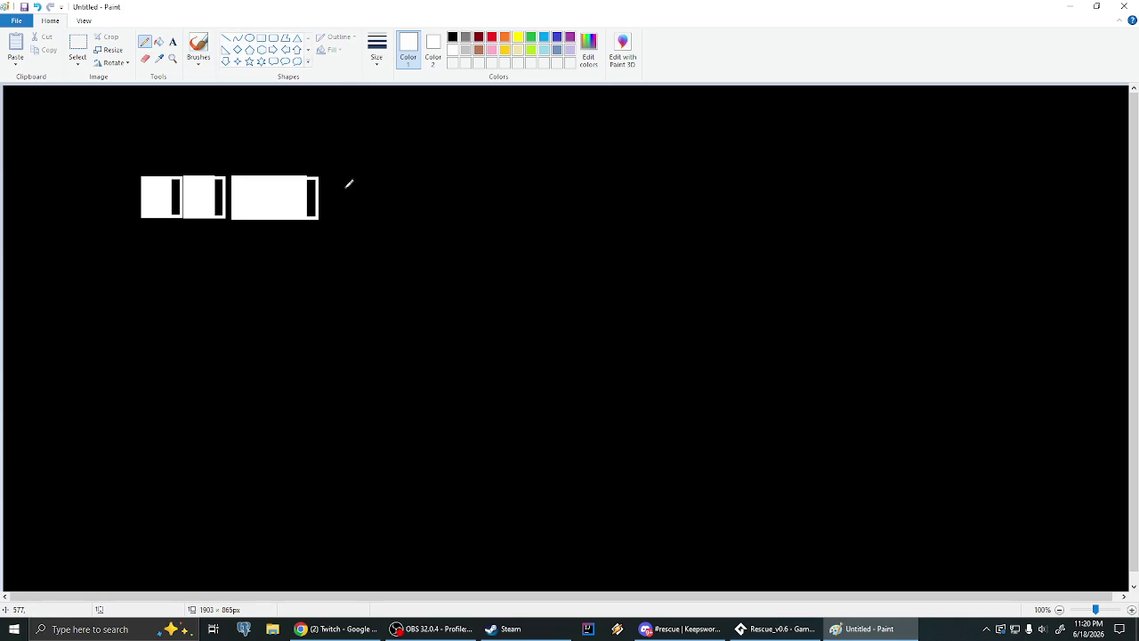
mouse_move(337, 199)
left_mouse_down()
mouse_move(357, 184)
mouse_move(354, 202)
left_mouse_up()
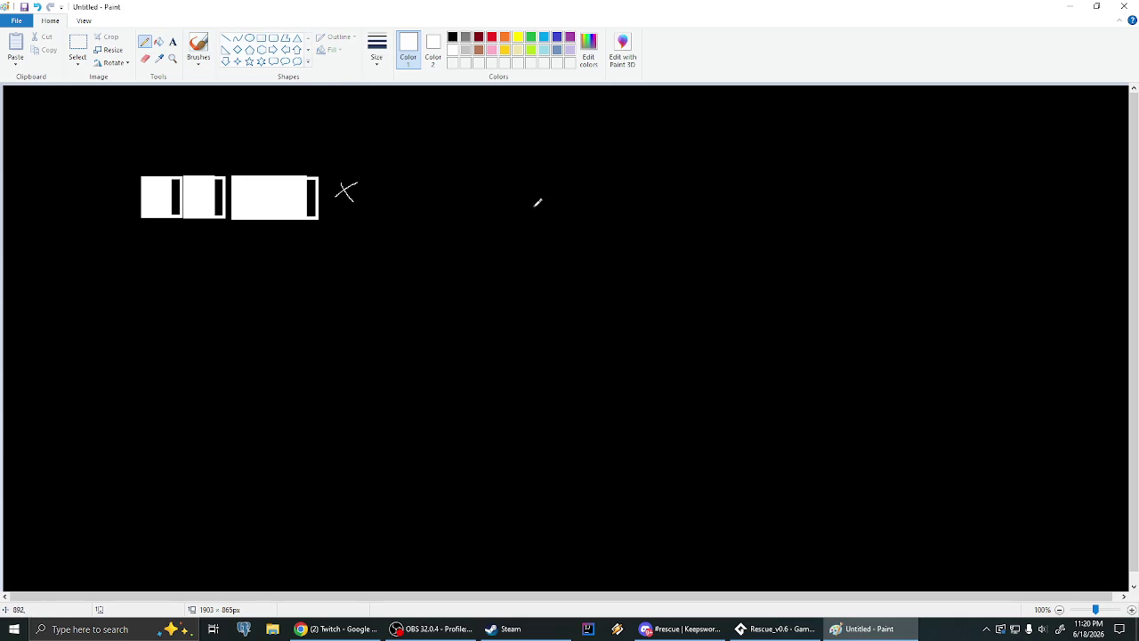
left_click(1124, 7)
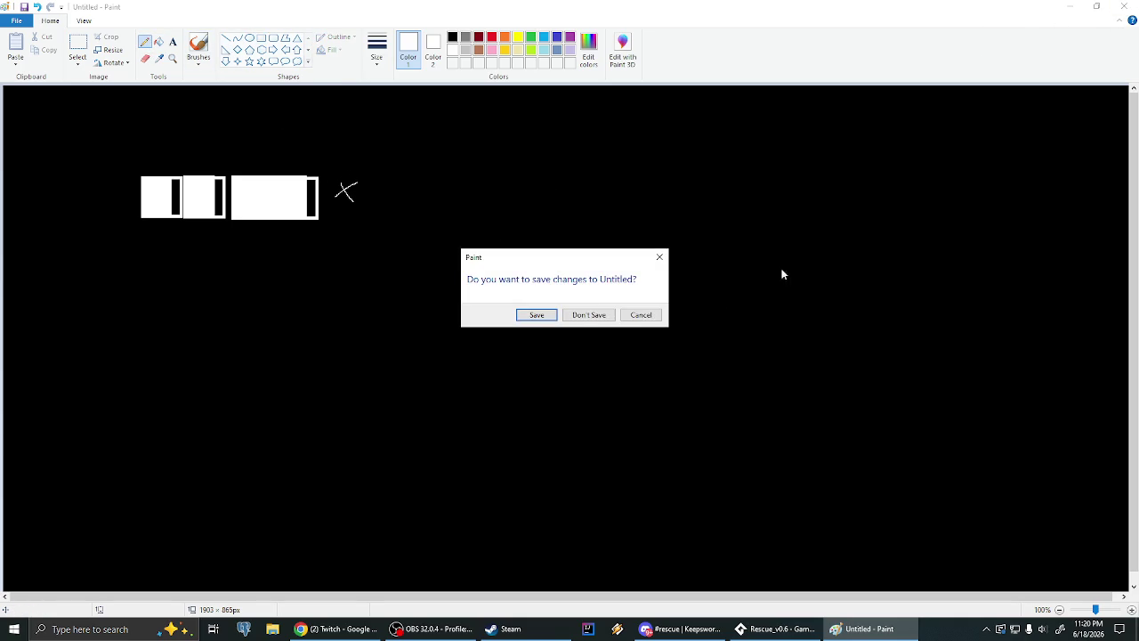
left_click(589, 315)
Fold the synth and test_zaps functions in DigitalMusic and unfold the title function
left_click(693, 314)
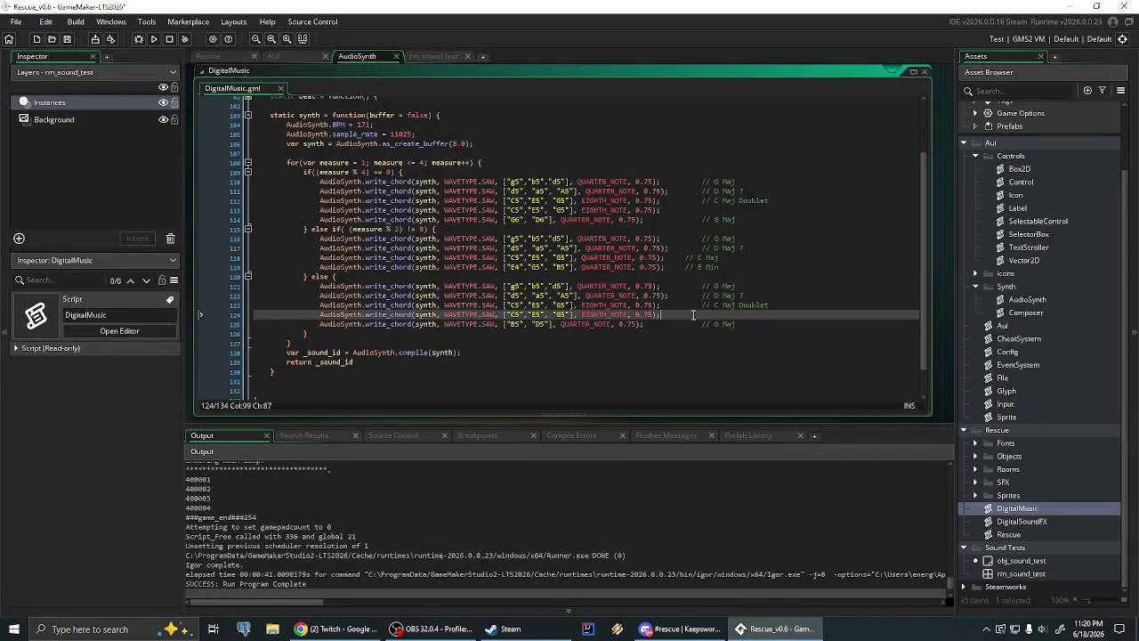
left_click_drag(656, 180, 661, 313)
left_click(693, 353)
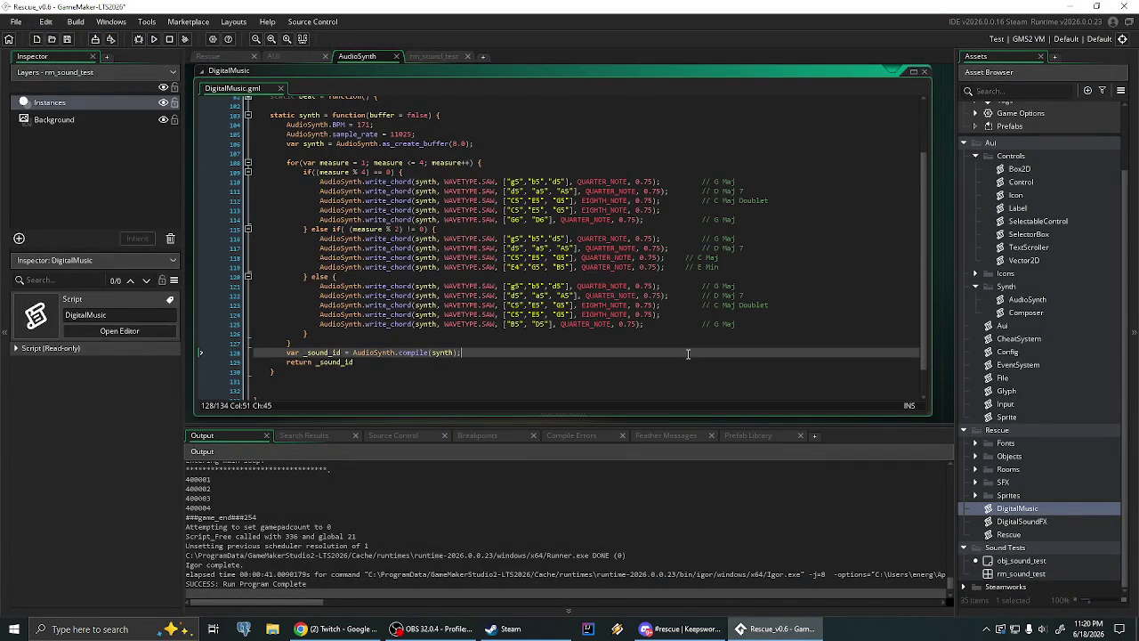
scroll(477, 329, "up", 2)
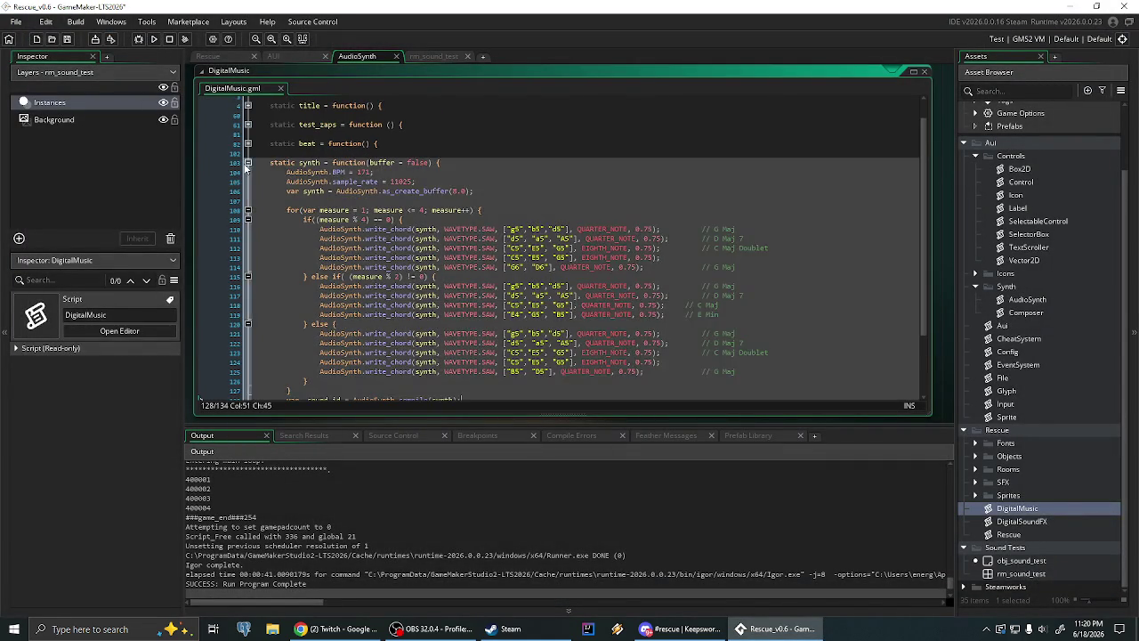
left_click(250, 167)
left_click(248, 148)
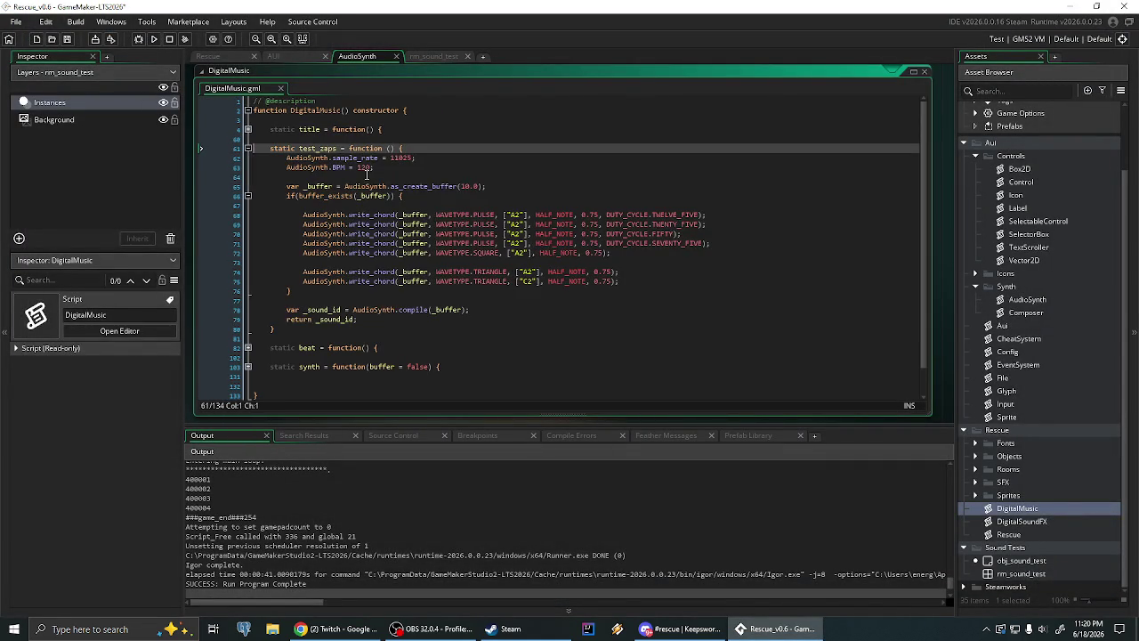
left_click(669, 317)
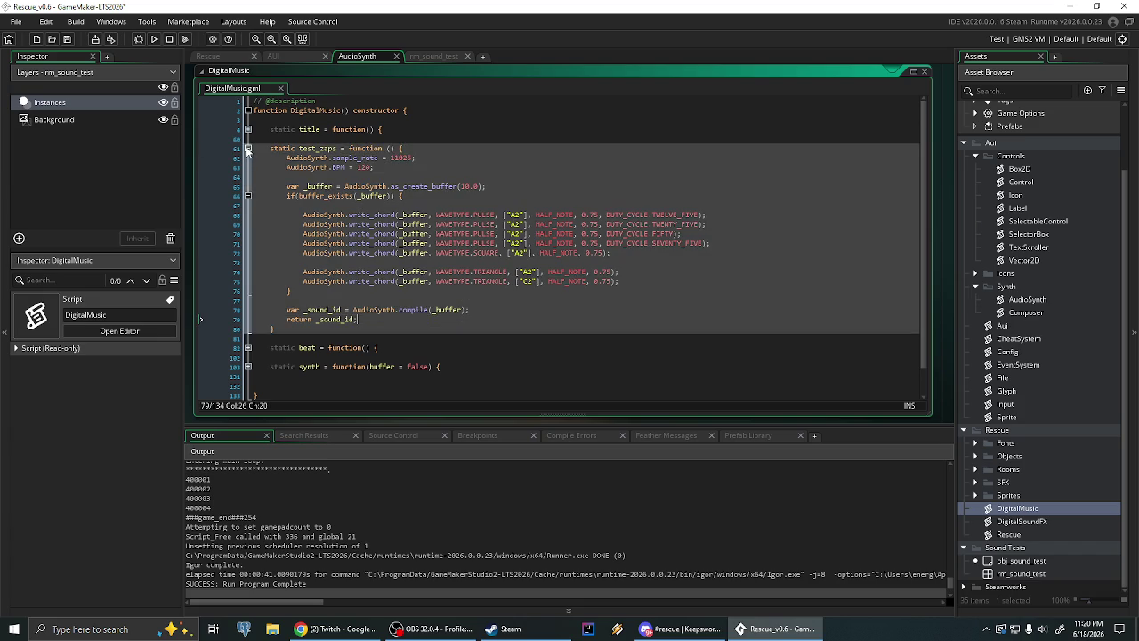
left_click(248, 148)
left_click(248, 129)
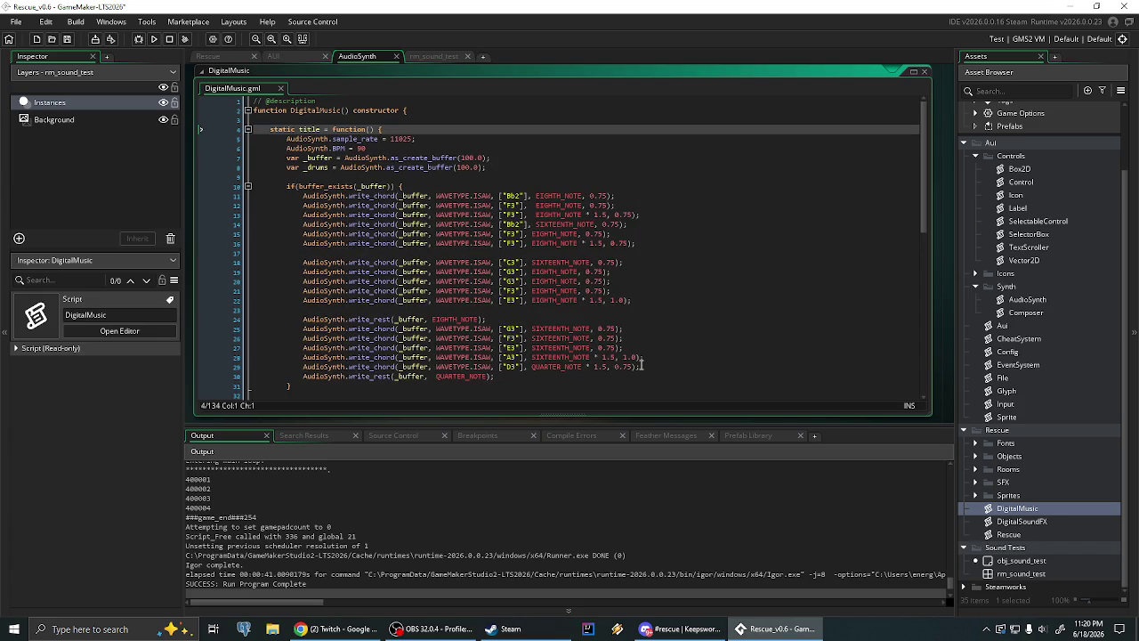
Review title's lines 28–29, changing line 29's note letter to D
left_click(640, 366)
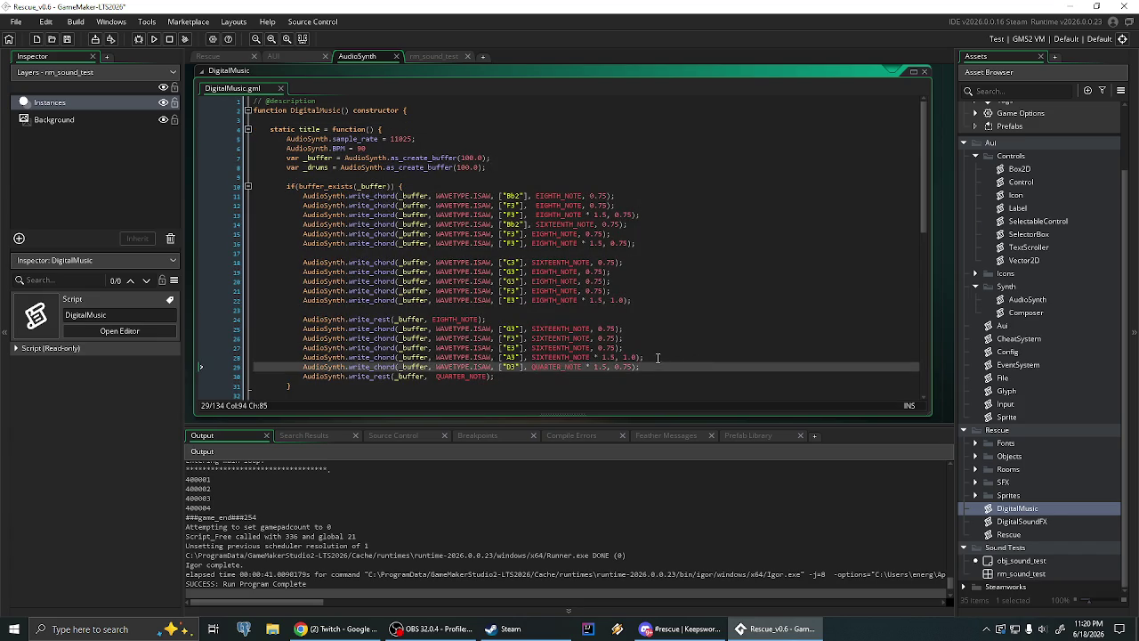
left_click(658, 357)
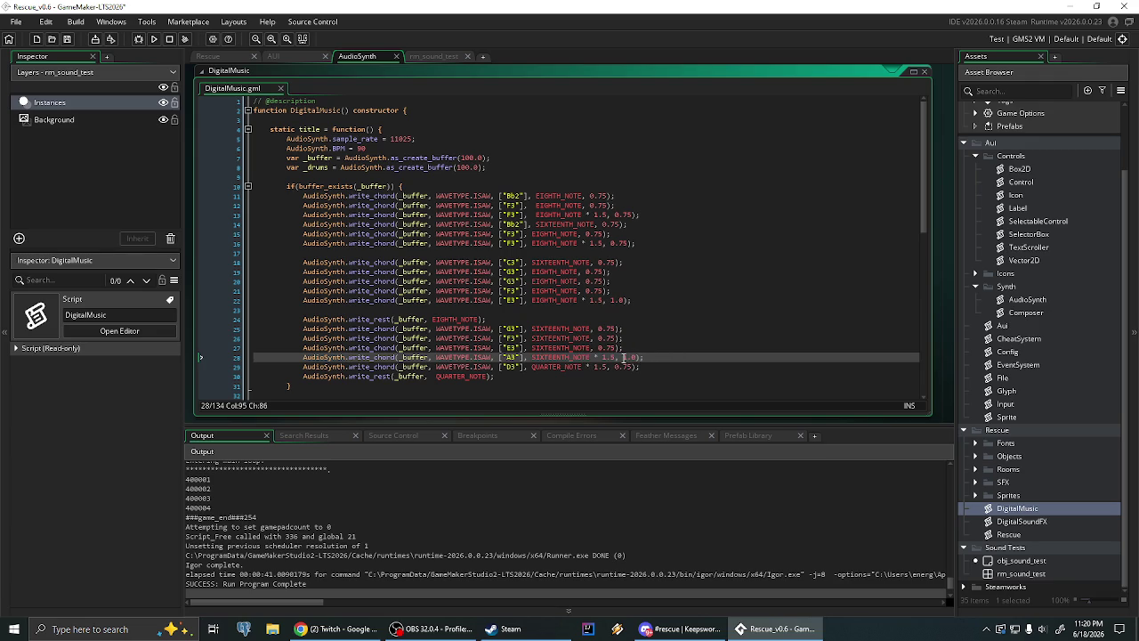
double_click(626, 357)
left_click(509, 356)
left_click(509, 366)
key("BackSpace")
type("D")
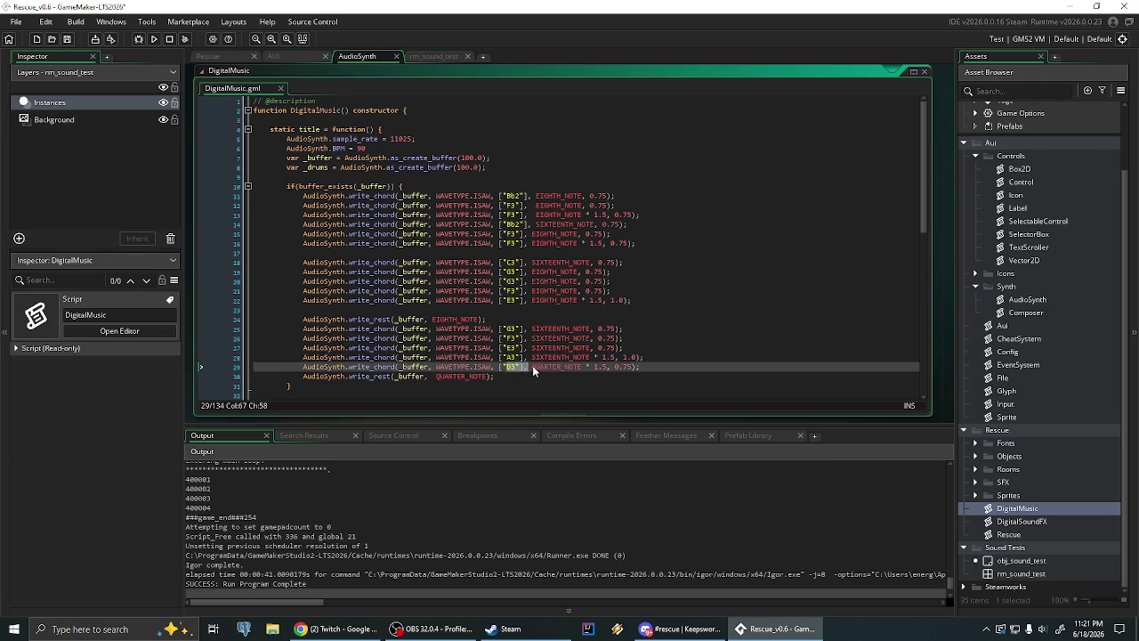
left_click_drag(589, 366, 633, 366)
left_click(636, 367)
left_click(643, 357)
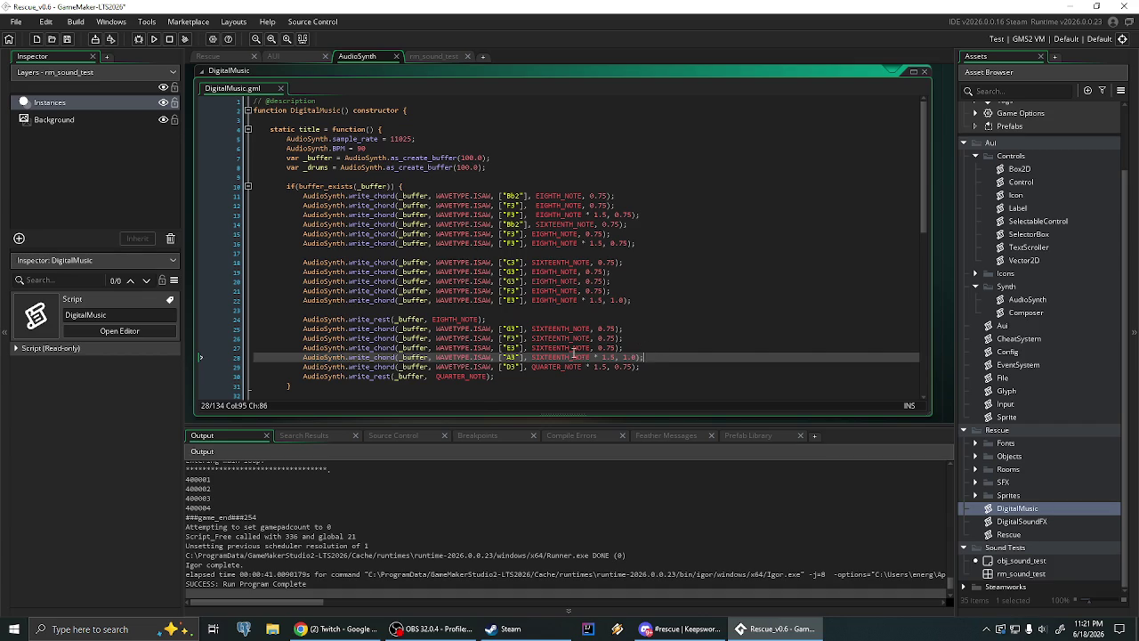
scroll(574, 353, "down", 2)
scroll(587, 307, "down", 15)
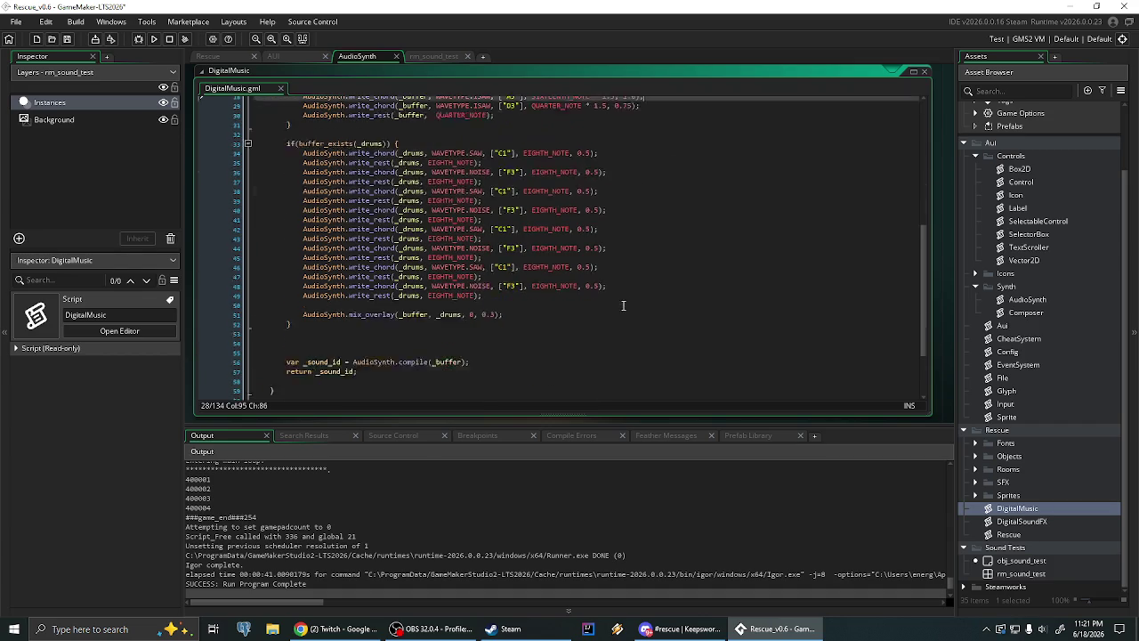
scroll(622, 302, "up", 10)
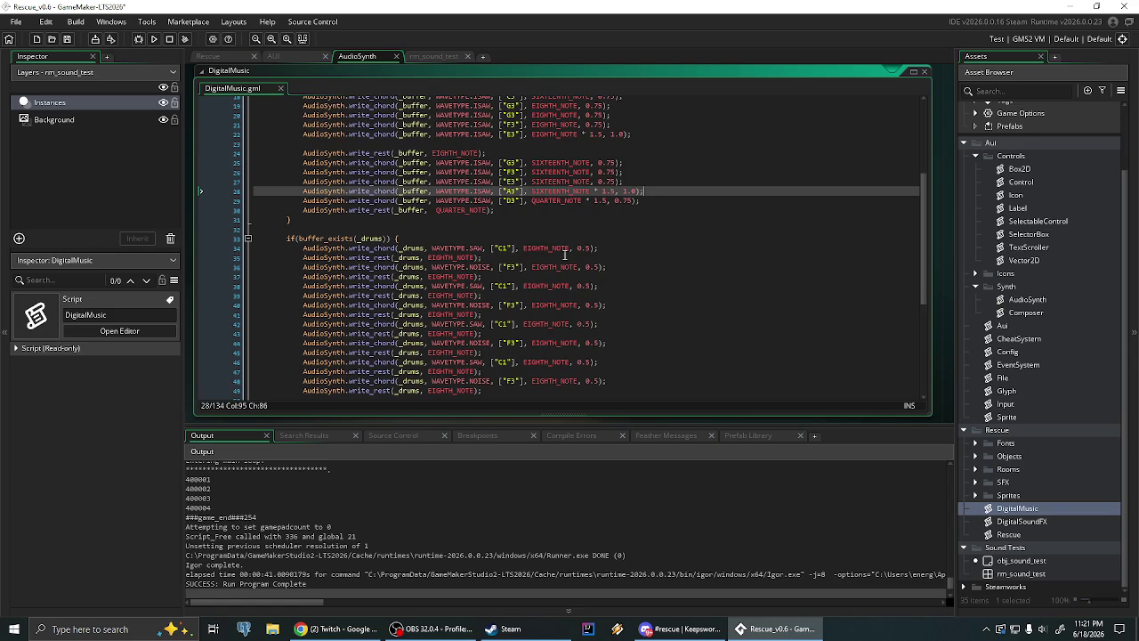
double_click(581, 247)
left_click(618, 247)
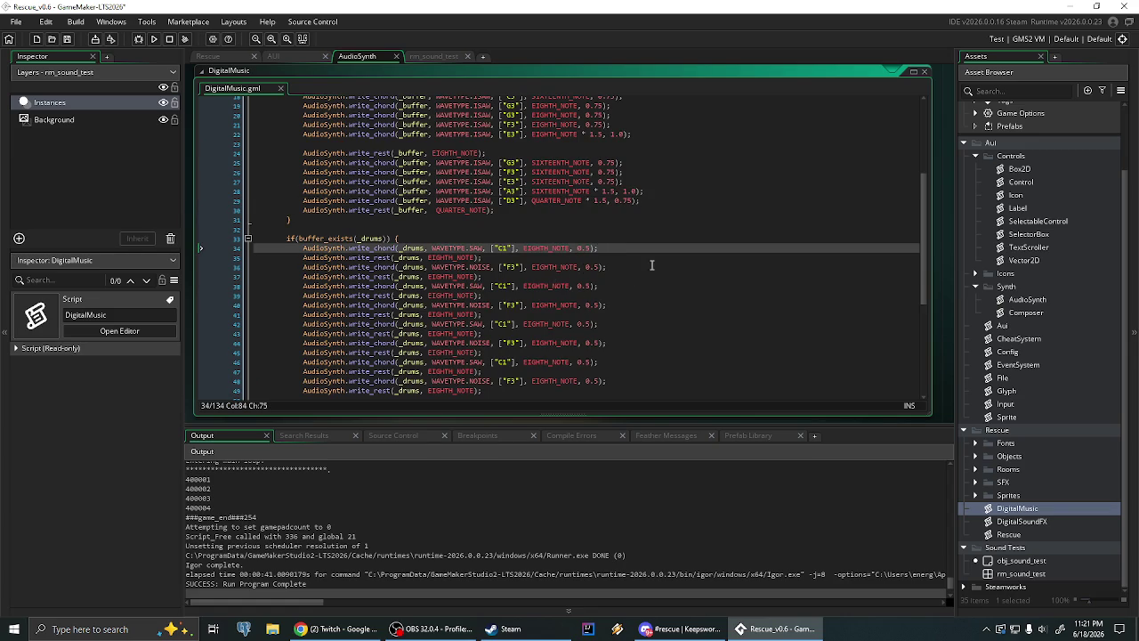
left_click(652, 265)
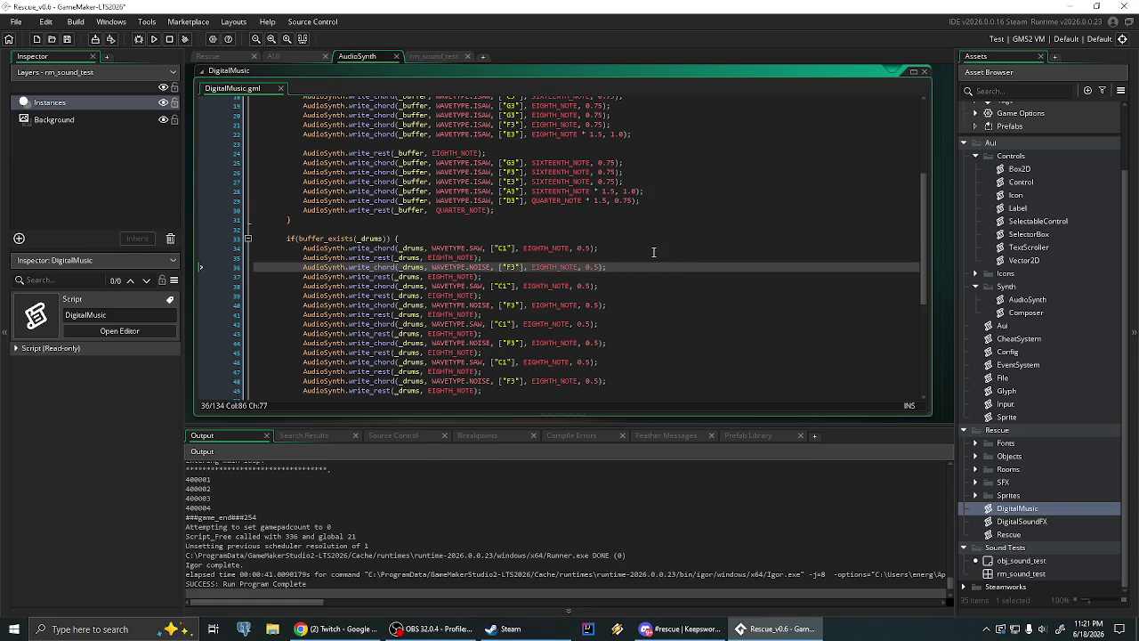
left_click(653, 252)
scroll(525, 247, "down", 2)
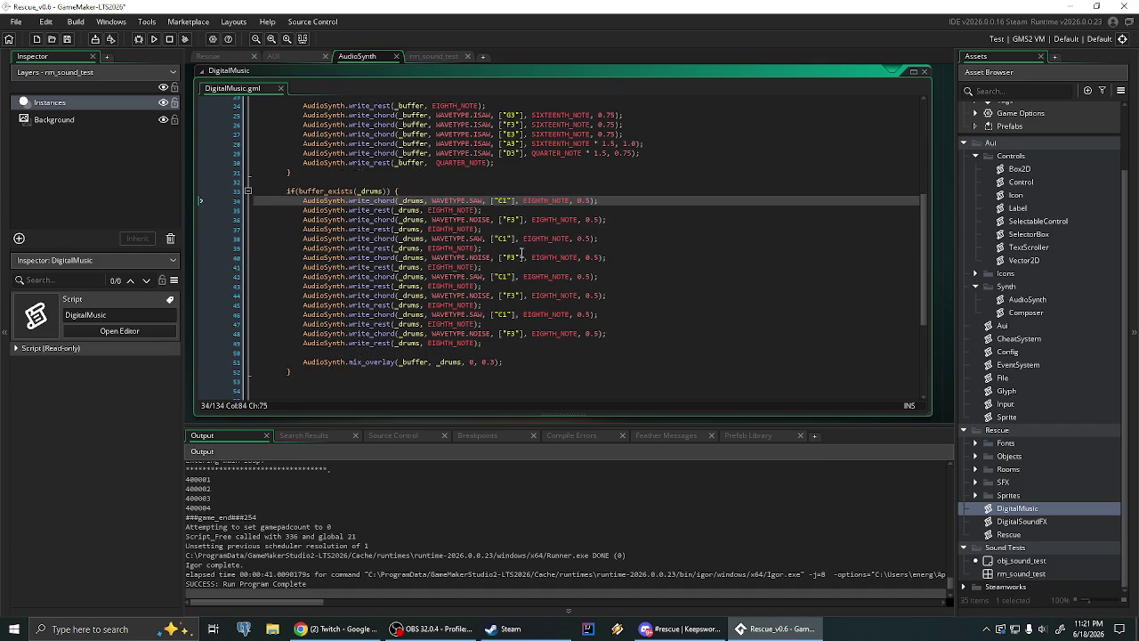
left_click(365, 190)
left_click(462, 181)
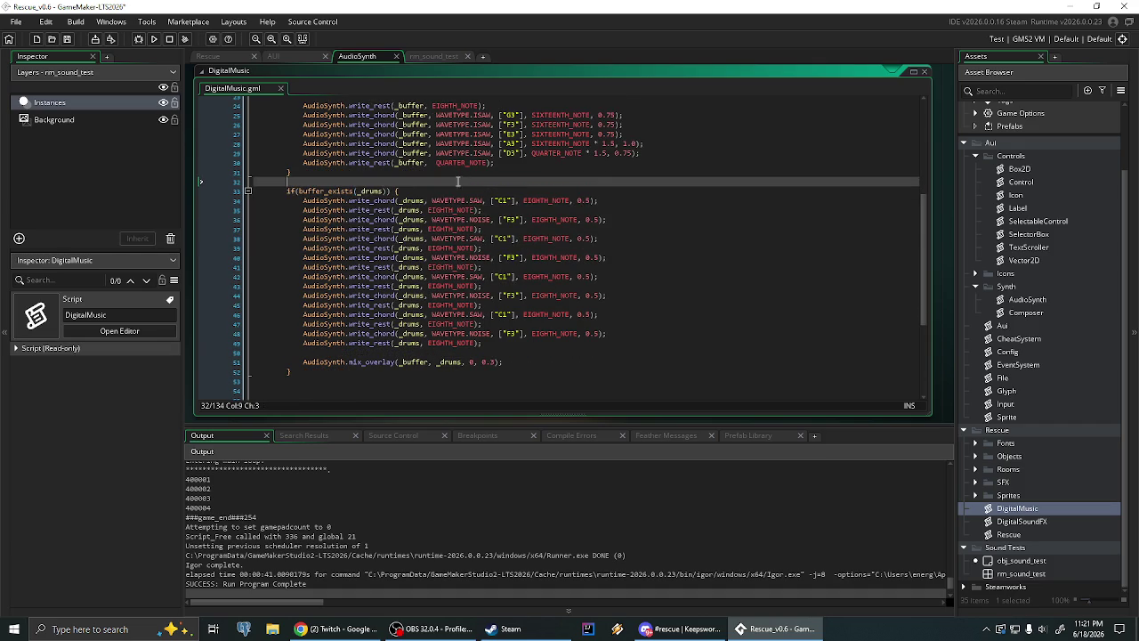
left_click(623, 210)
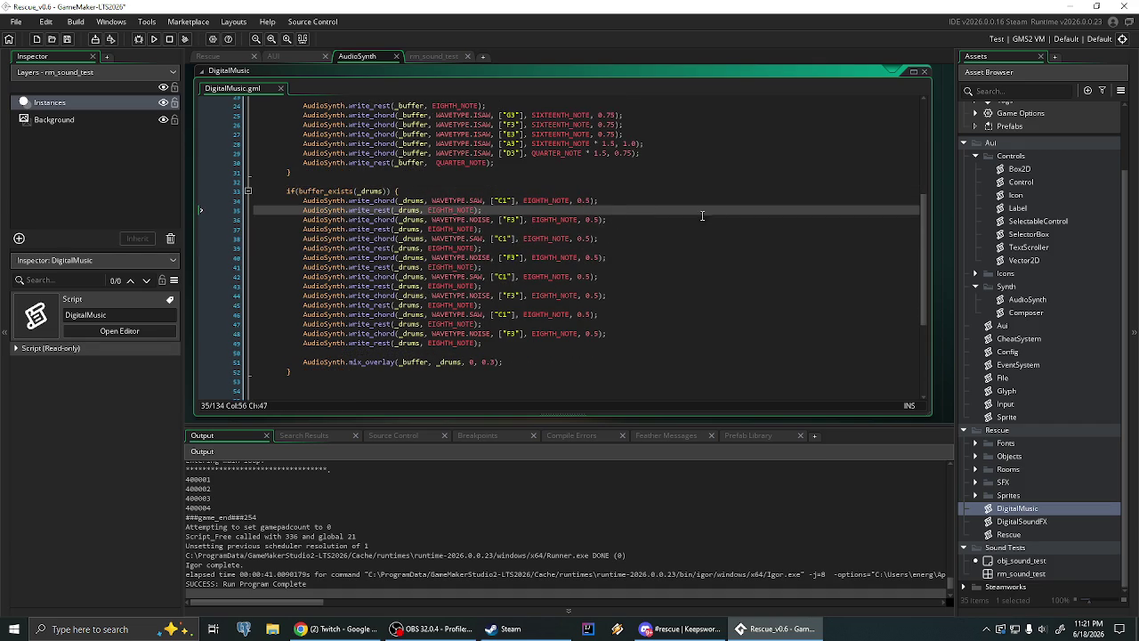
left_click(707, 217)
left_click(562, 196)
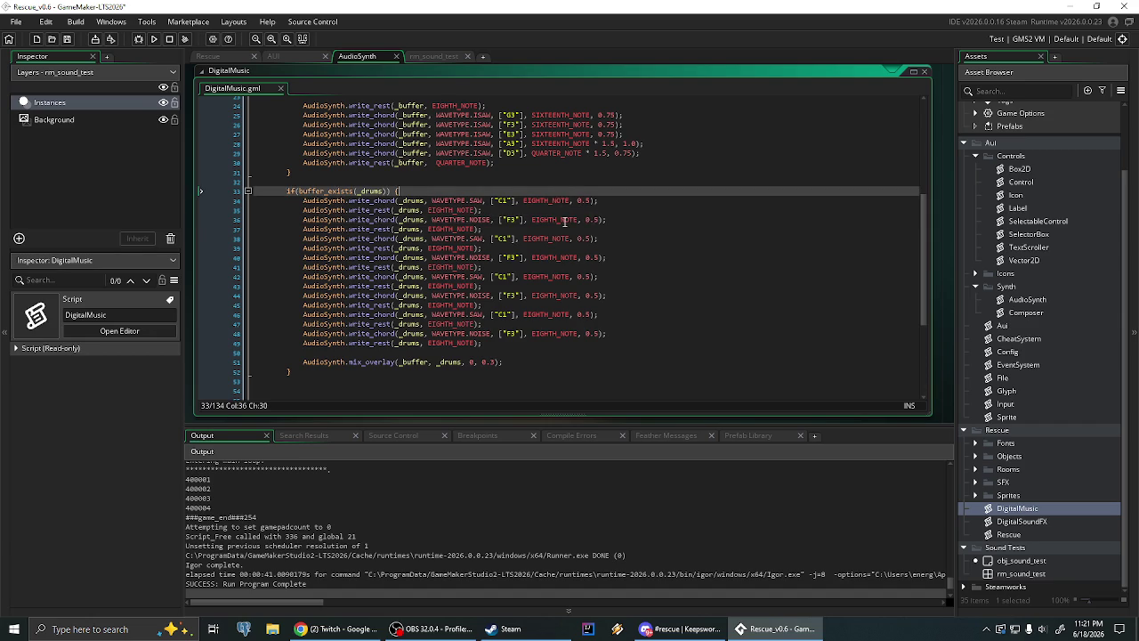
left_click(565, 222)
left_click(563, 238)
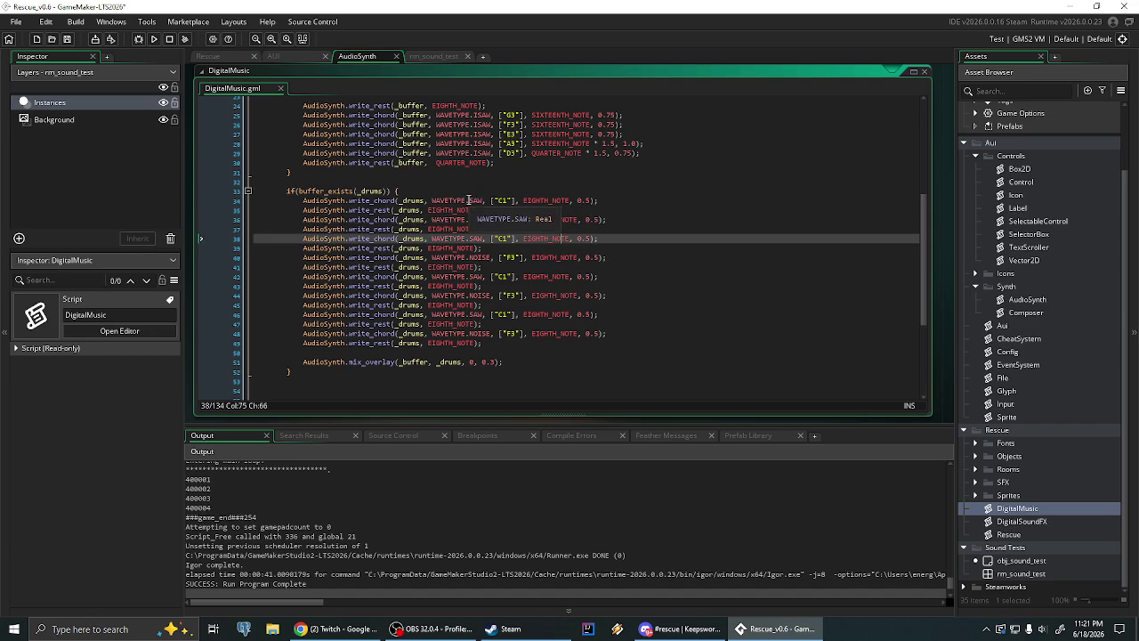
left_click(469, 200)
double_click(500, 200)
left_click(454, 200)
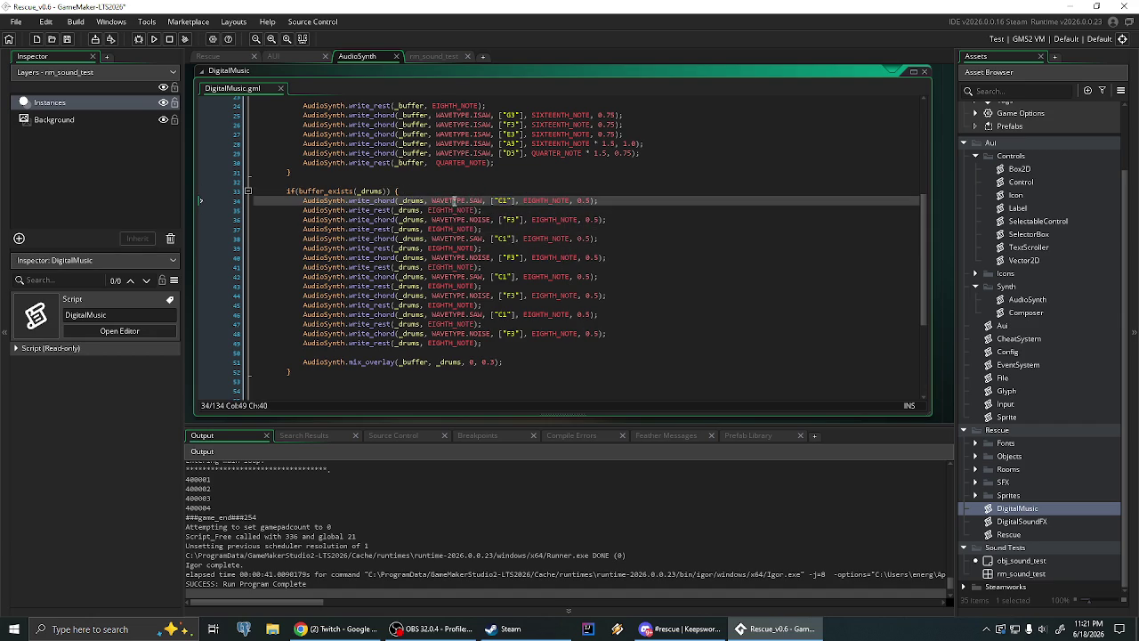
left_click(449, 209)
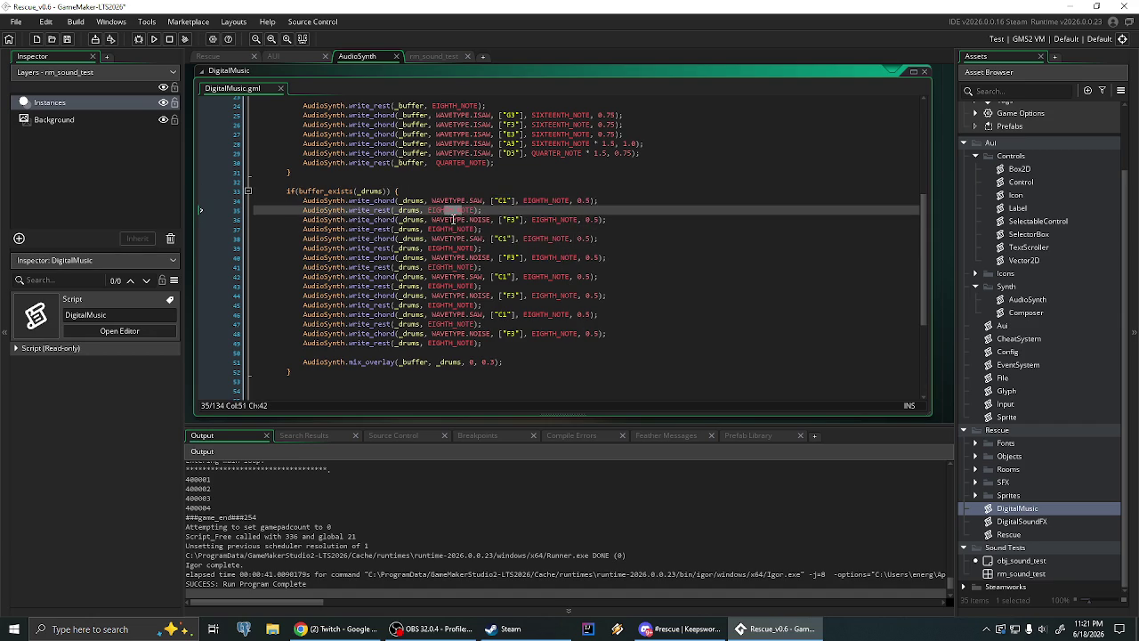
left_click_drag(449, 210, 481, 220)
left_click(470, 229)
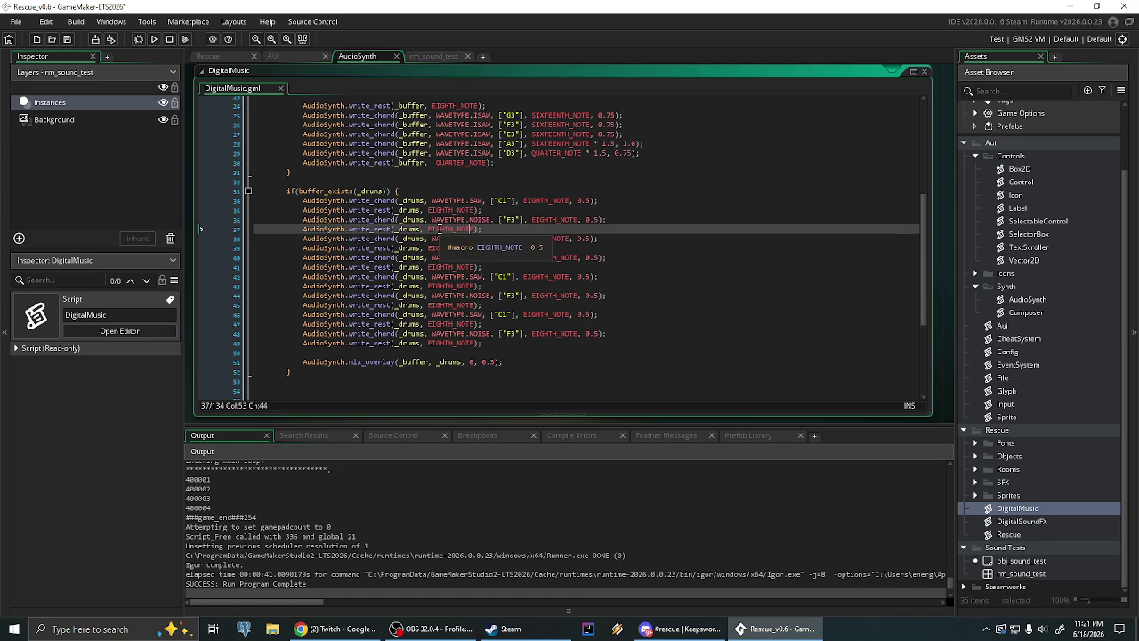
left_click(376, 228)
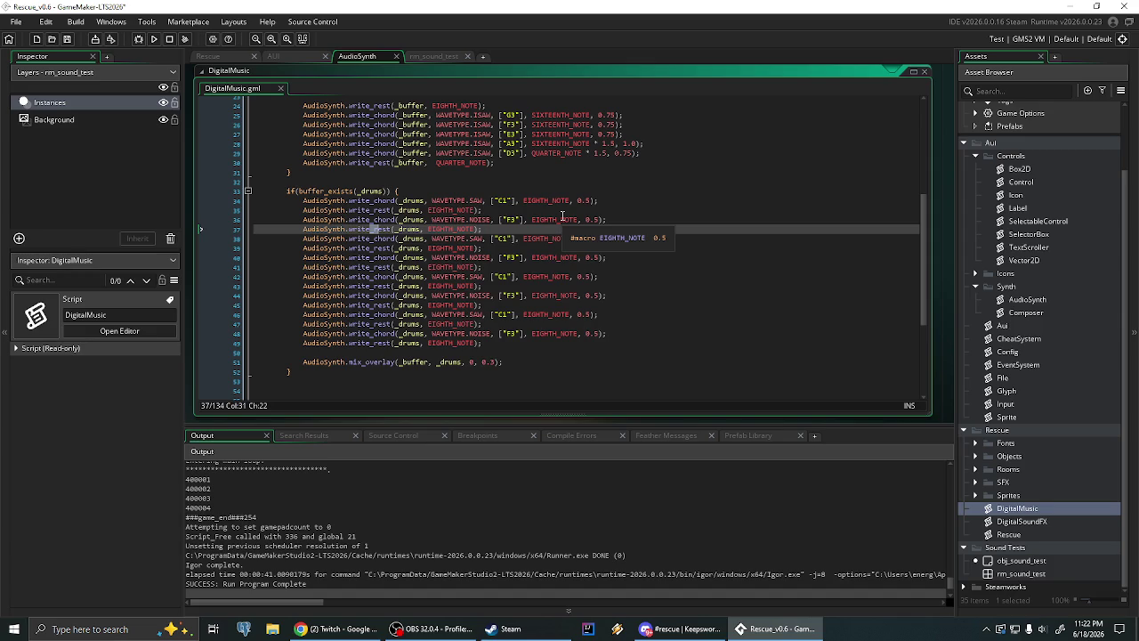
left_click(742, 321)
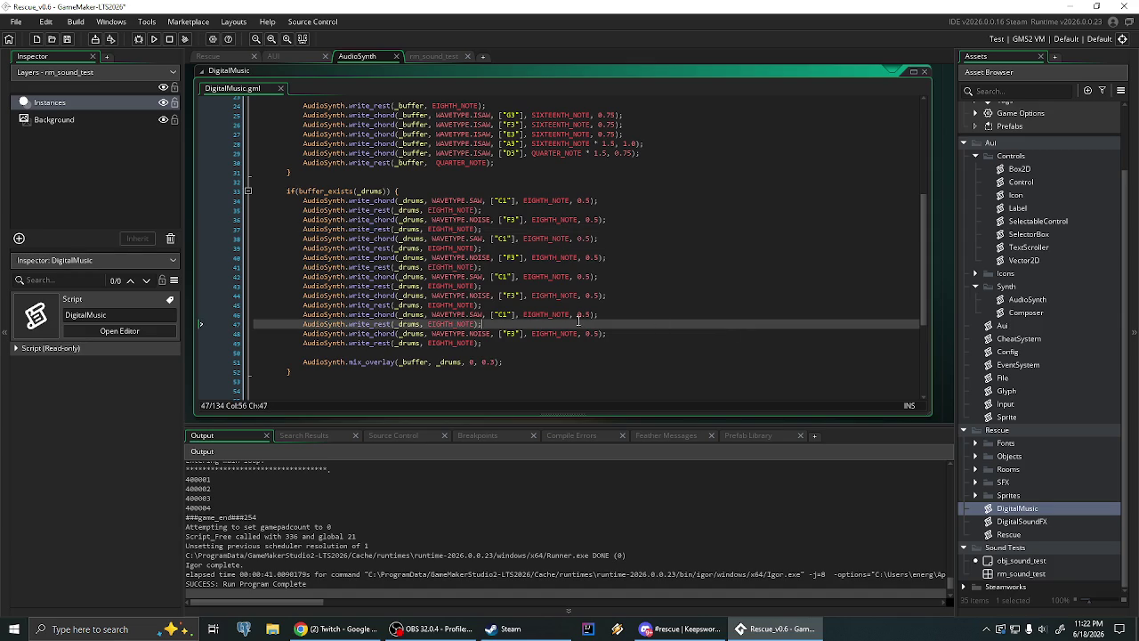
scroll(572, 256, "down", 2)
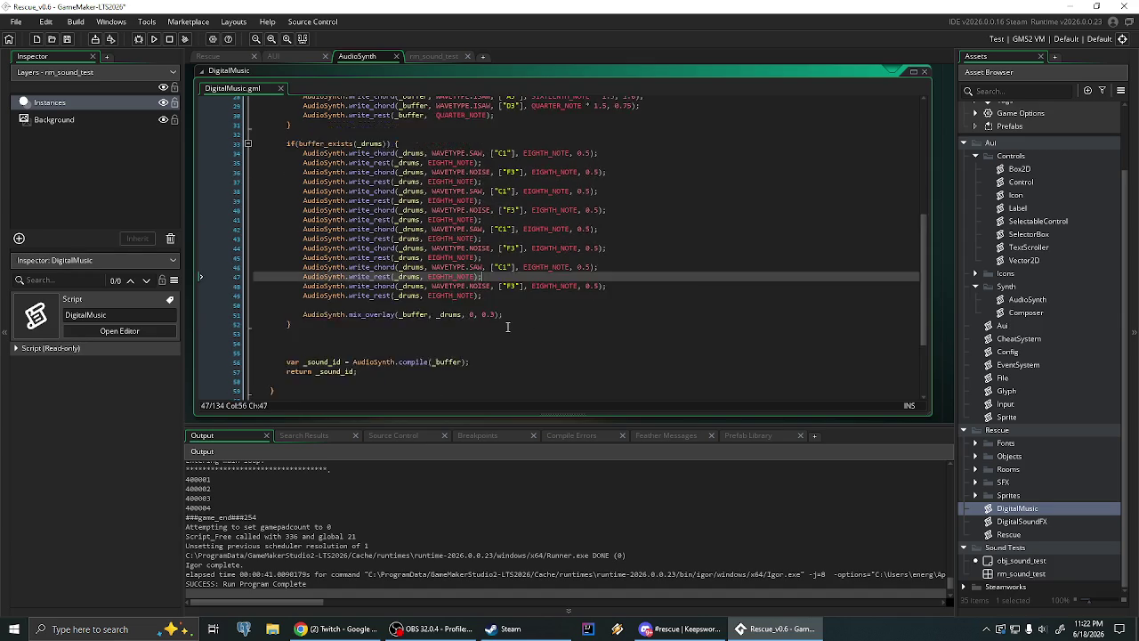
scroll(533, 338, "up", 3)
scroll(533, 338, "up", 7)
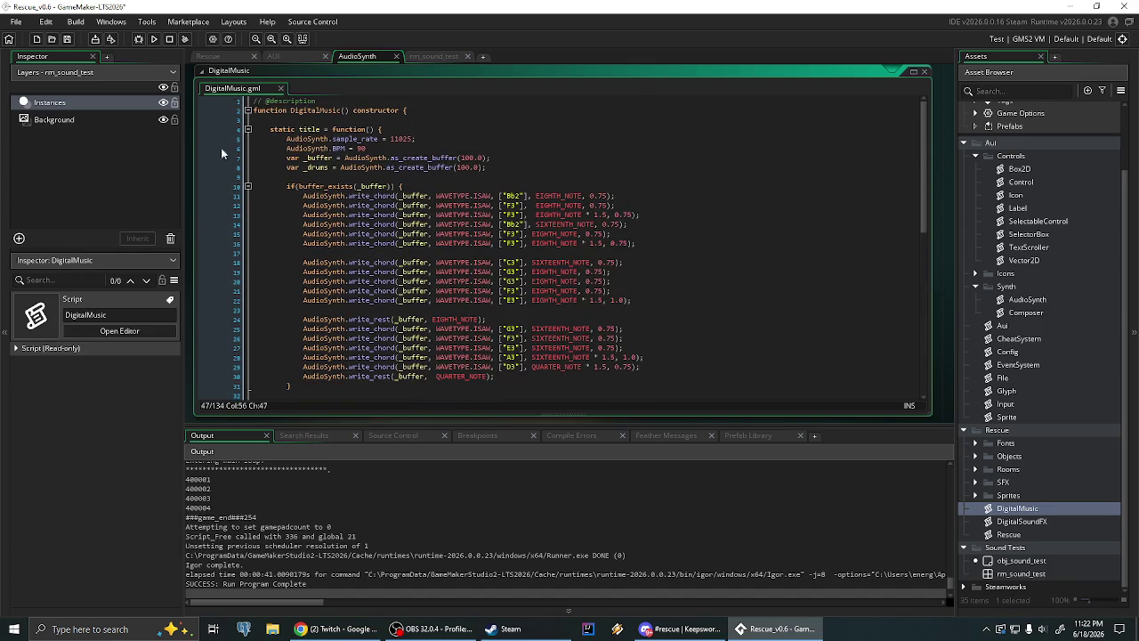
Fold title's melody and drum blocks and the whole title function, then peek into synth and refold it
left_click(248, 186)
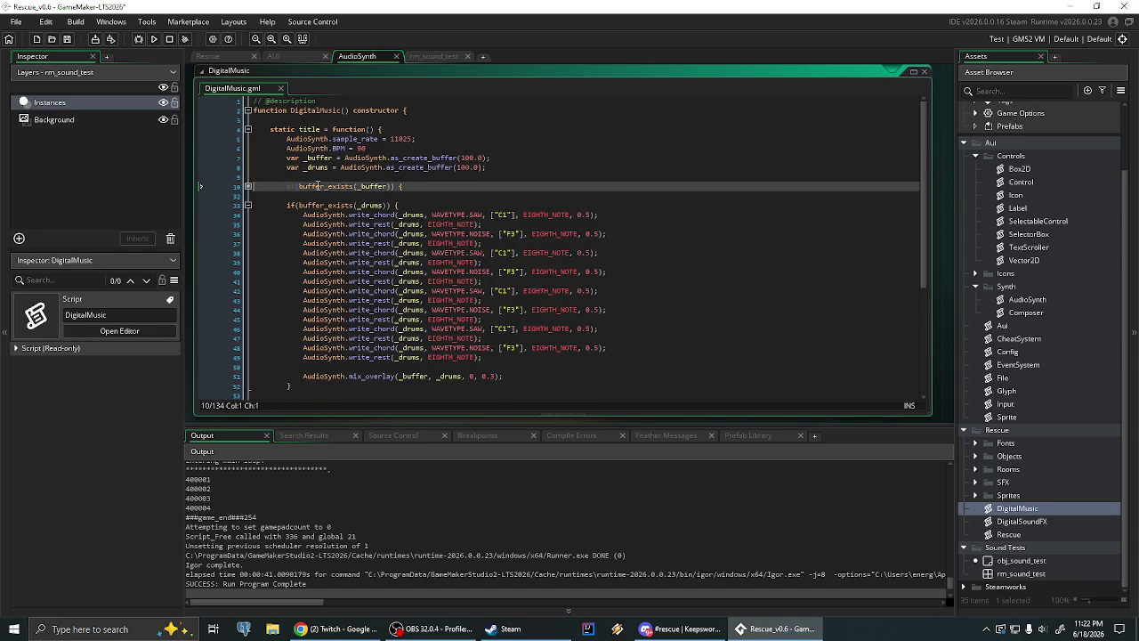
left_click(248, 205)
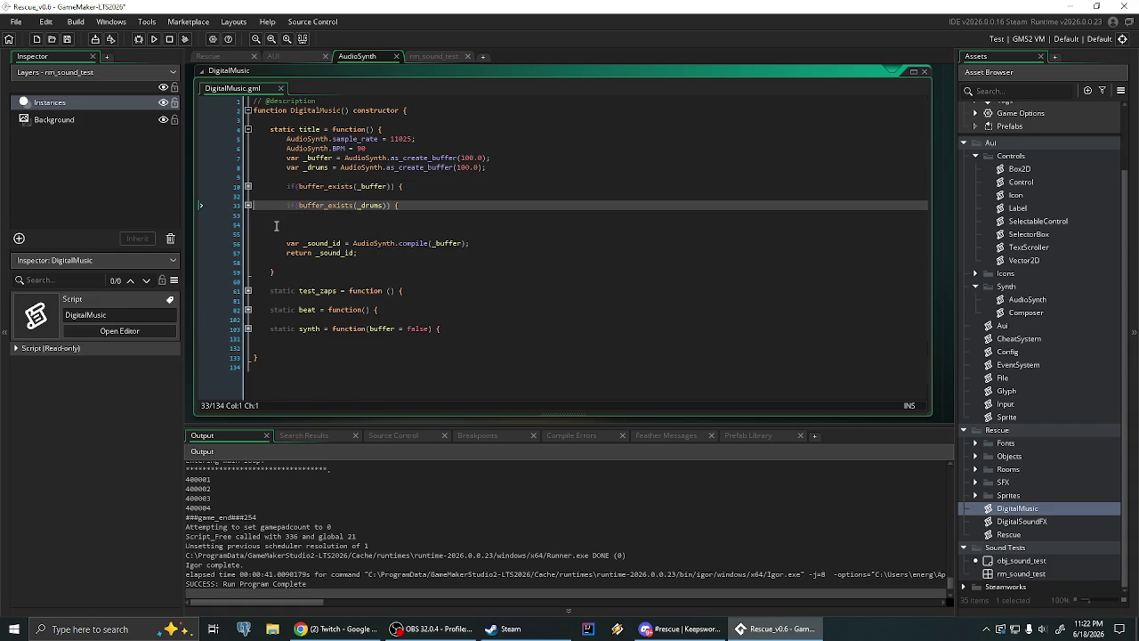
left_click(248, 130)
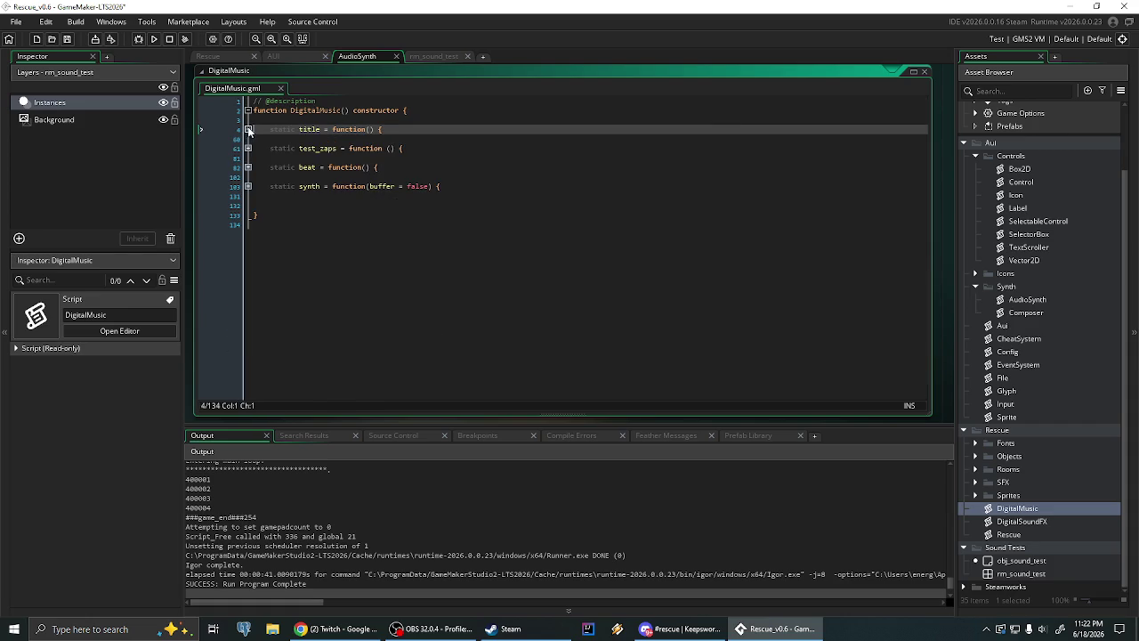
left_click(249, 187)
scroll(445, 249, "down", 3)
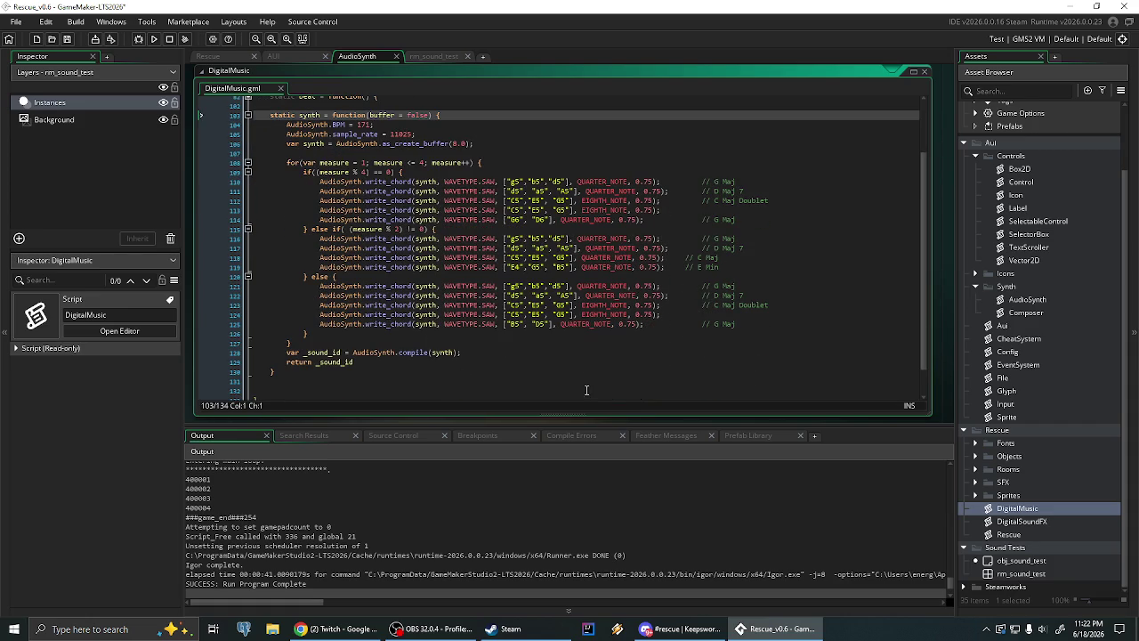
left_click(462, 163)
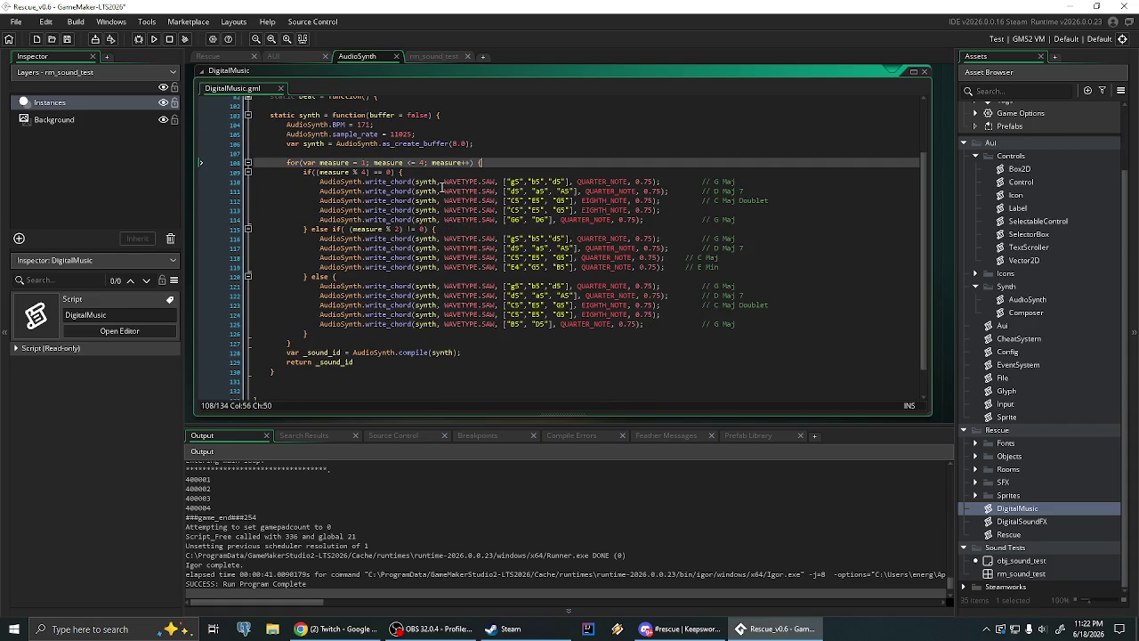
left_click(248, 114)
left_click(248, 203)
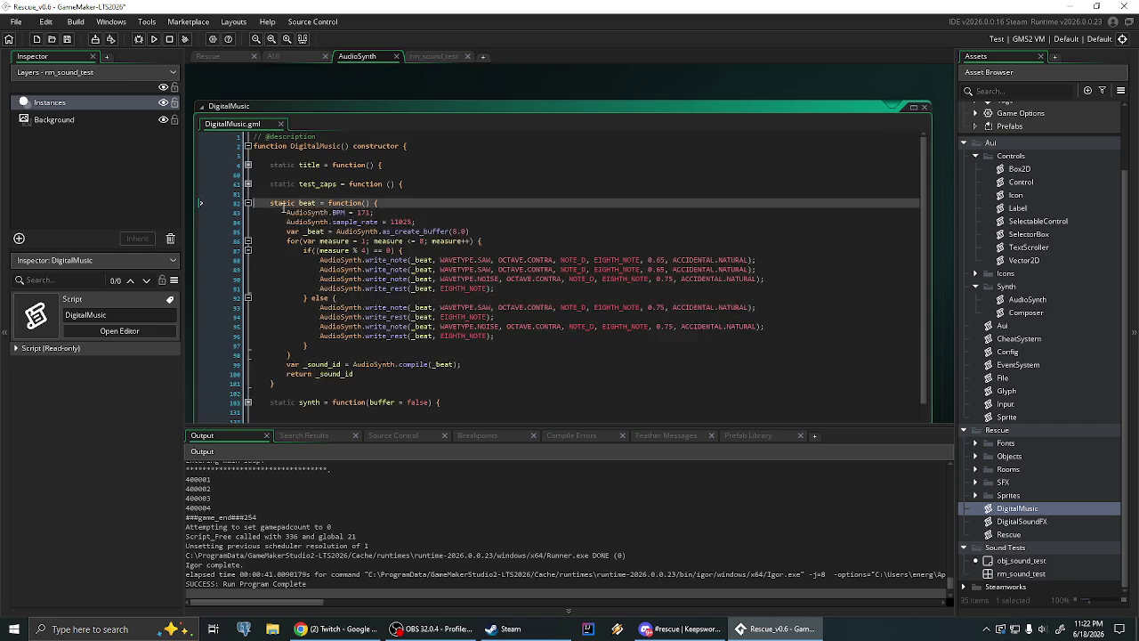
left_click(604, 355)
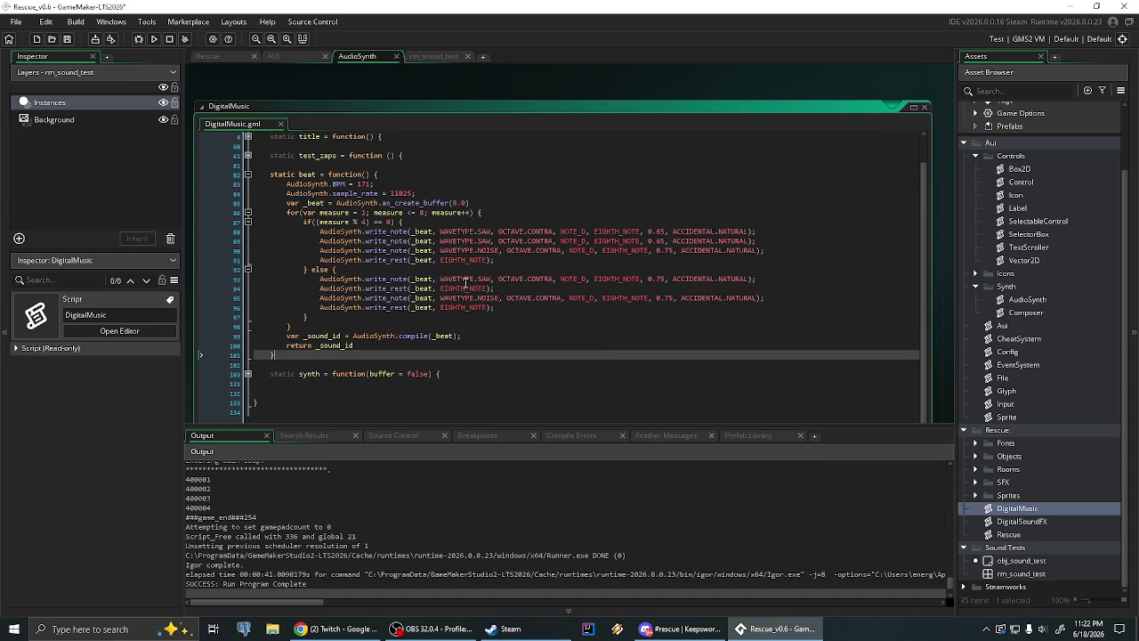
left_click(528, 214)
left_click(360, 221)
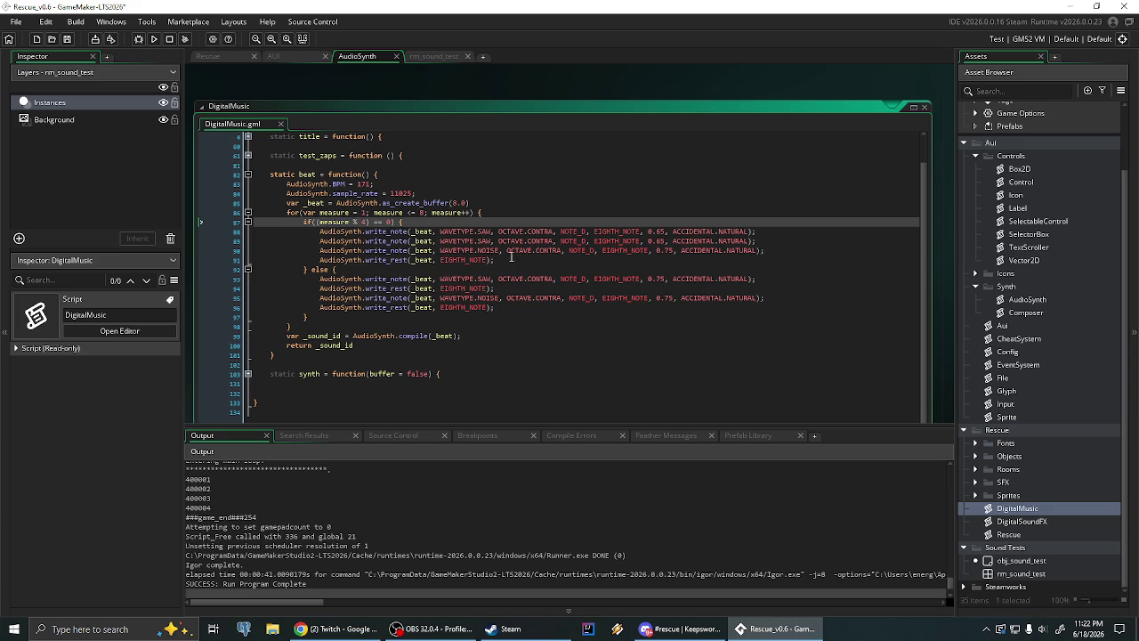
left_click(596, 240)
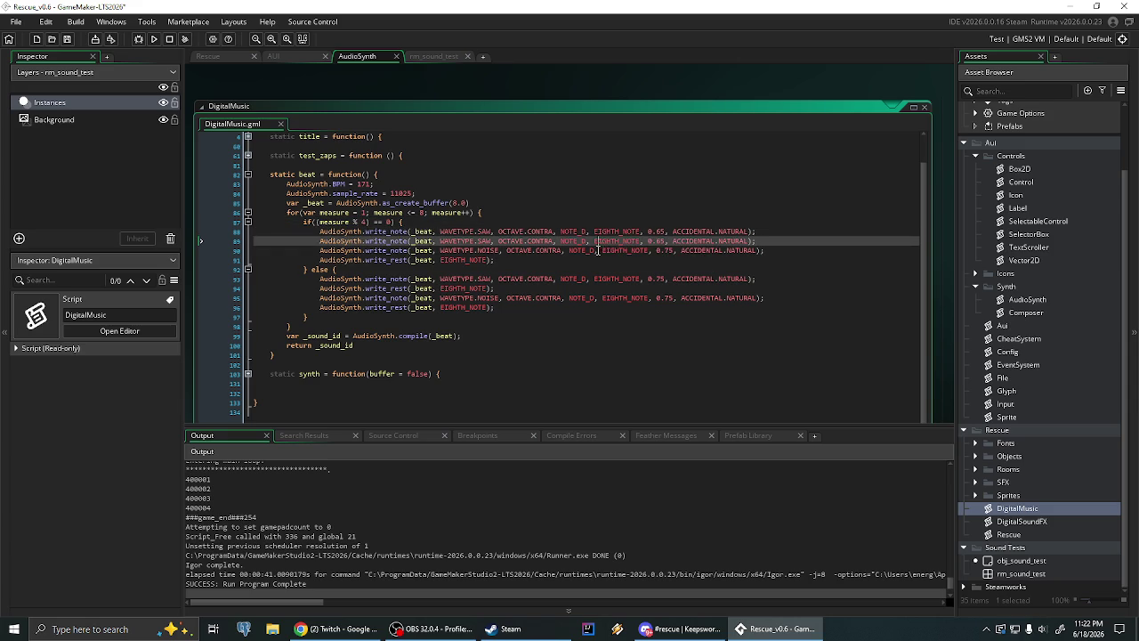
double_click(488, 250)
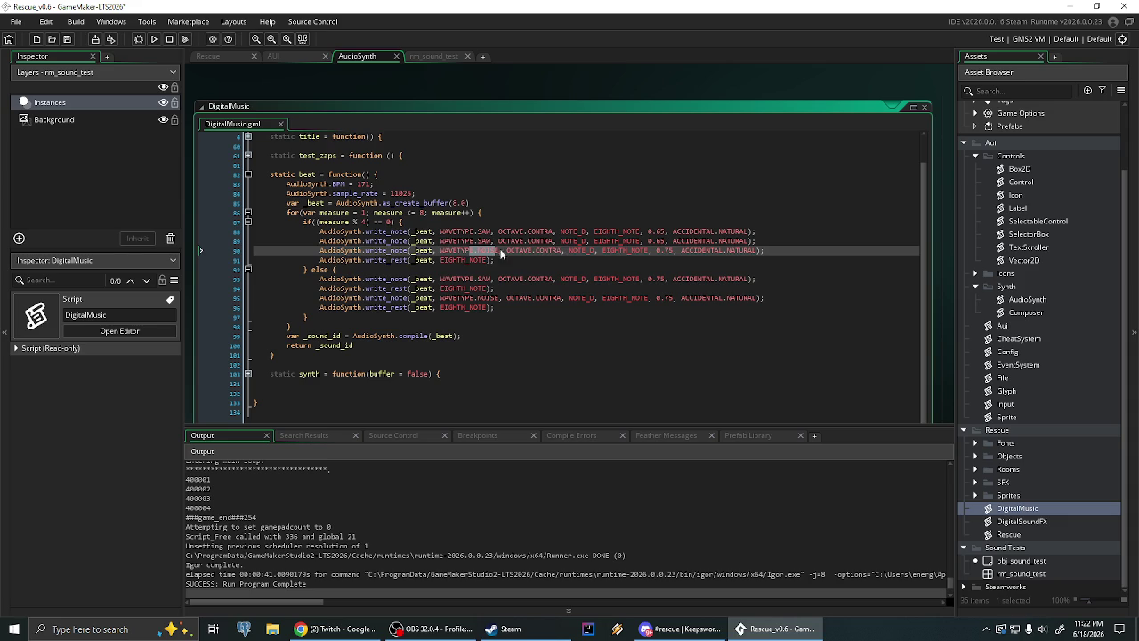
key("shift+Left")
left_click(519, 265)
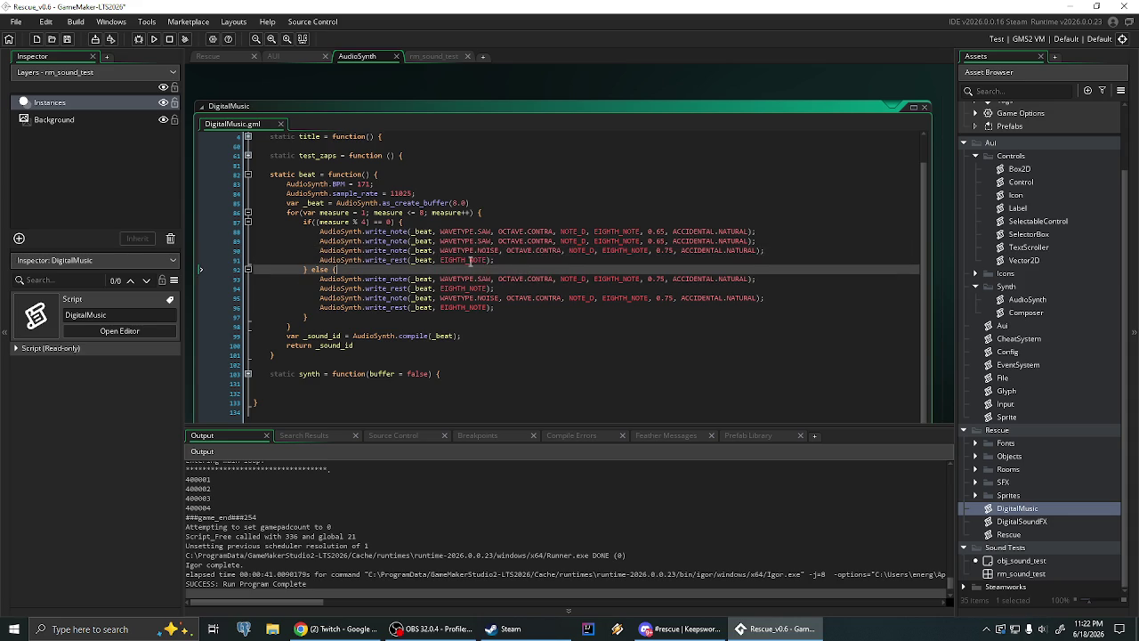
left_click(529, 278)
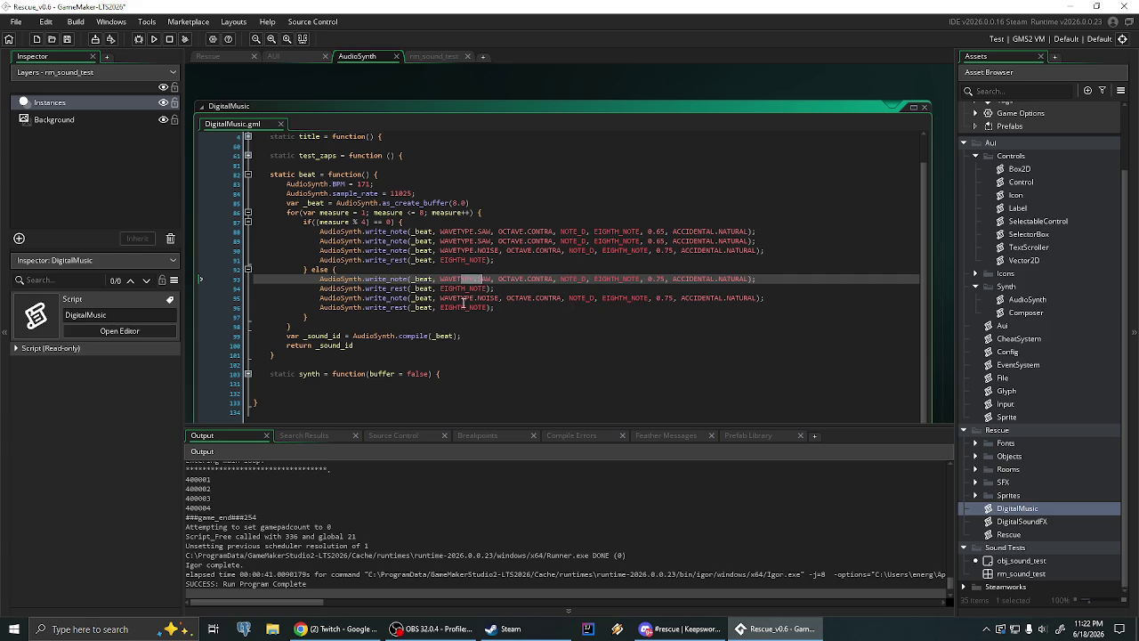
left_click_drag(461, 298, 491, 299)
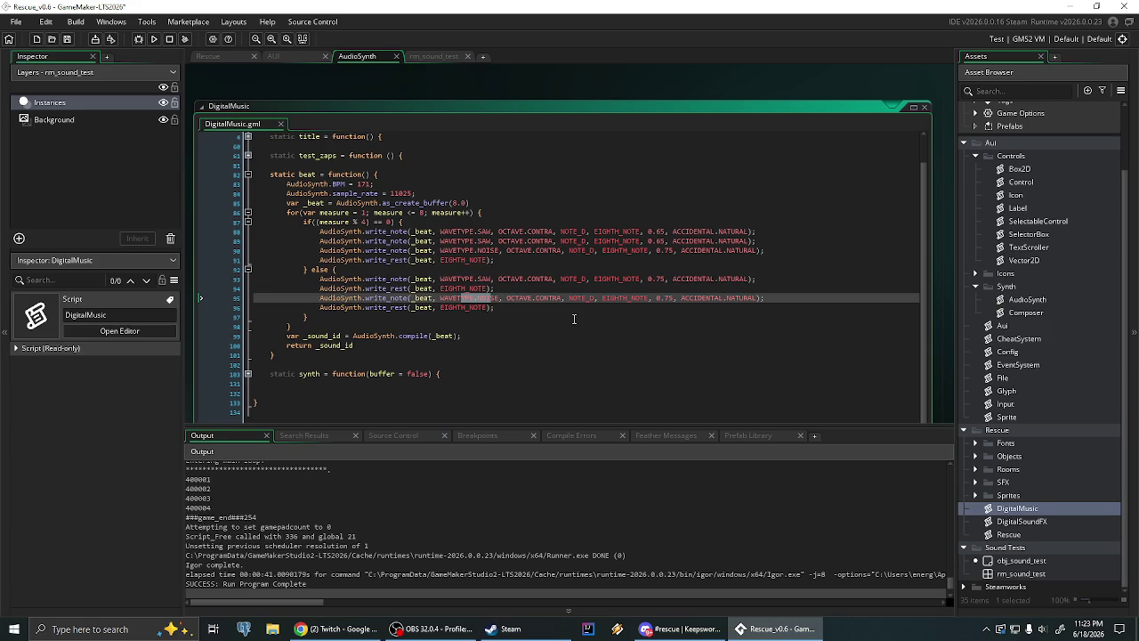
left_click_drag(455, 107, 464, 162)
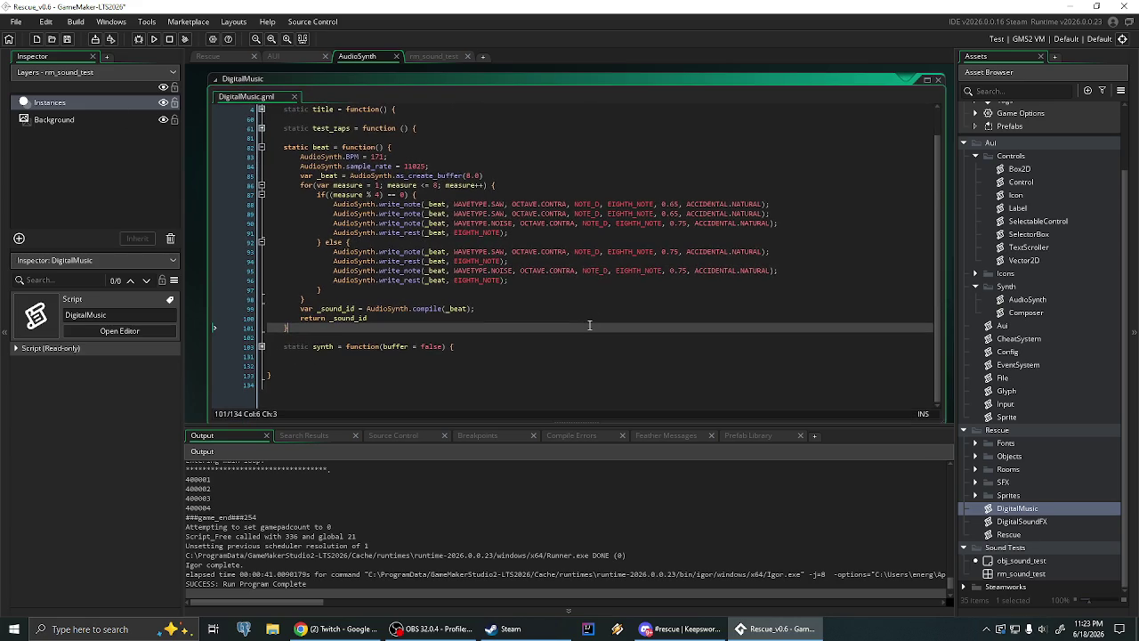
left_click(579, 248)
left_click_drag(579, 247, 582, 165)
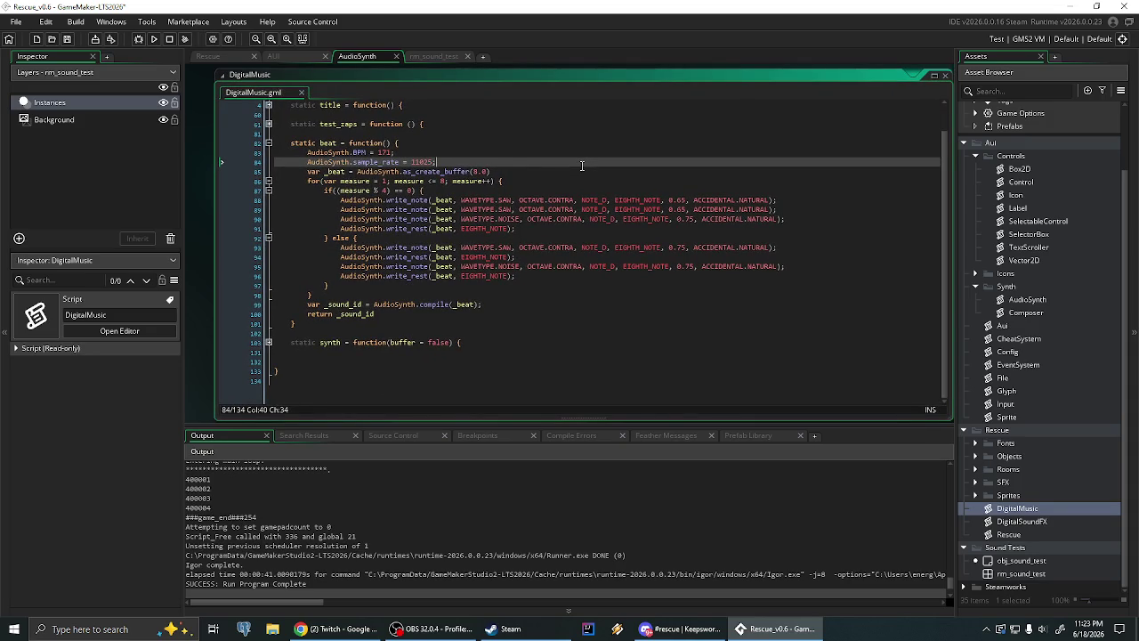